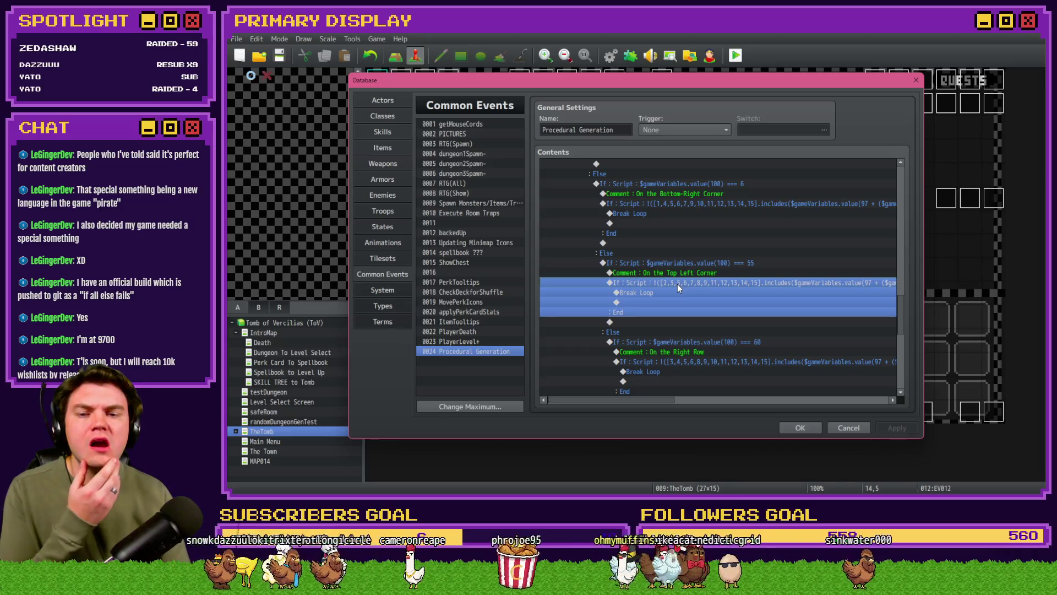
# Accept the Procedural Generation event edits, close the Database, and start a playtest.
pyautogui.scroll(-5, 677, 286)
pyautogui.scroll(1, 679, 282)
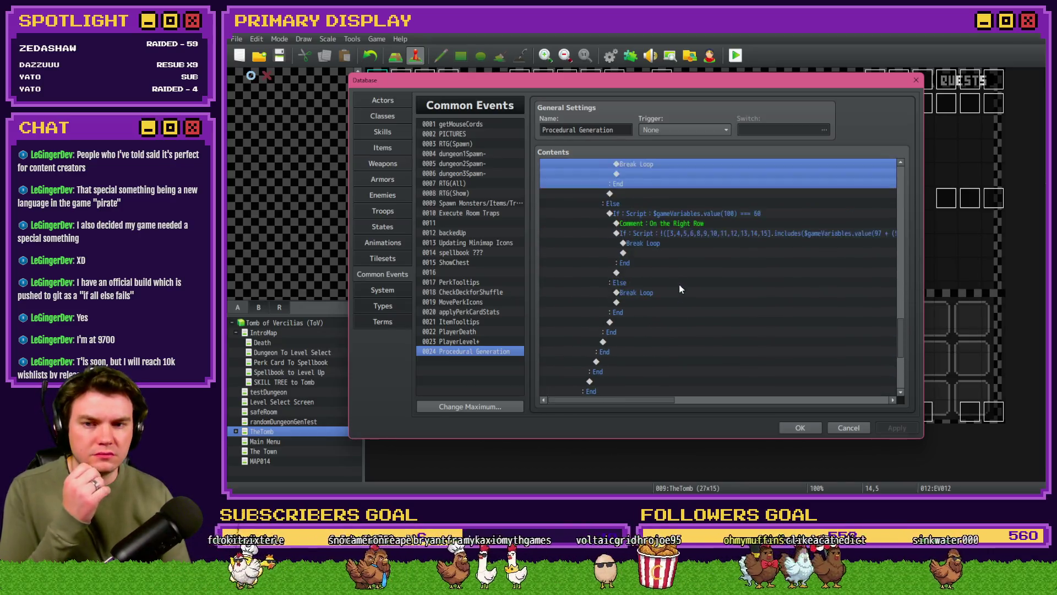
pyautogui.scroll(1, 680, 289)
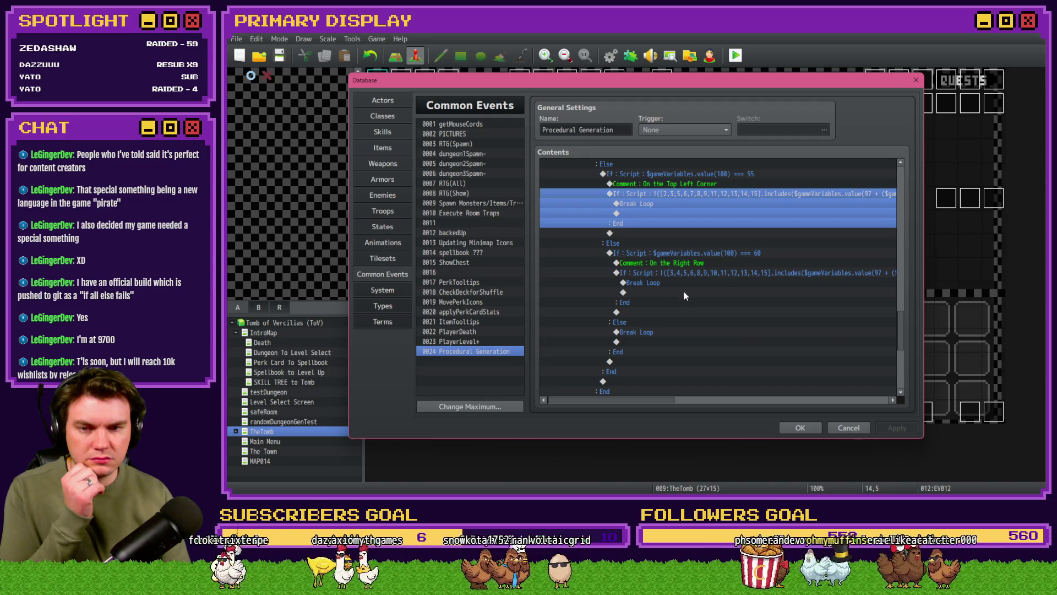
pyautogui.click(802, 428)
pyautogui.click(735, 55)
# Save the project changes so the playtest launches, then dismiss the debug window.
pyautogui.click(605, 277)
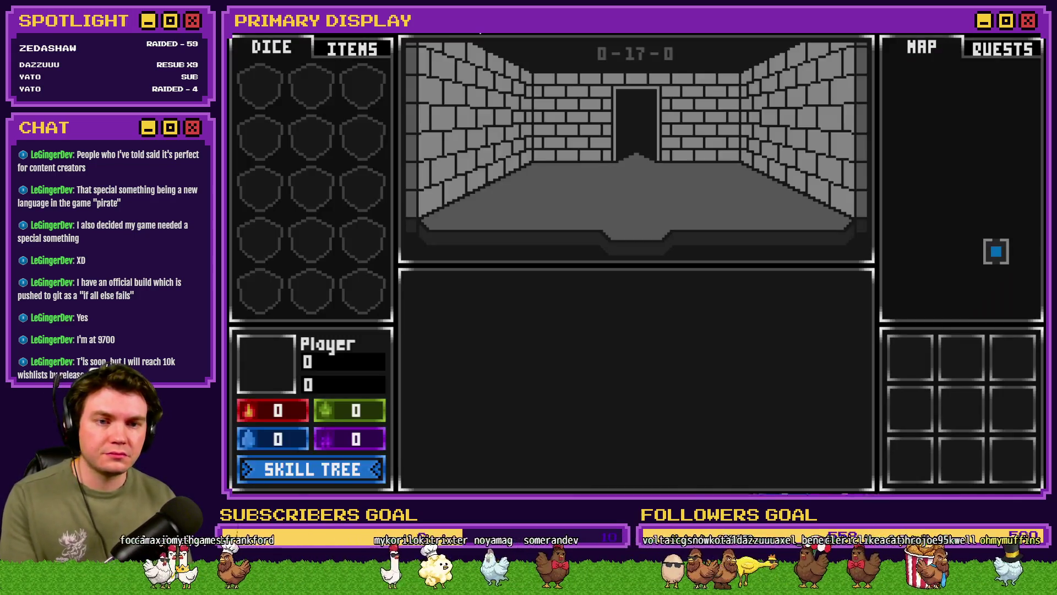
pyautogui.press('F9')
pyautogui.press('Escape')
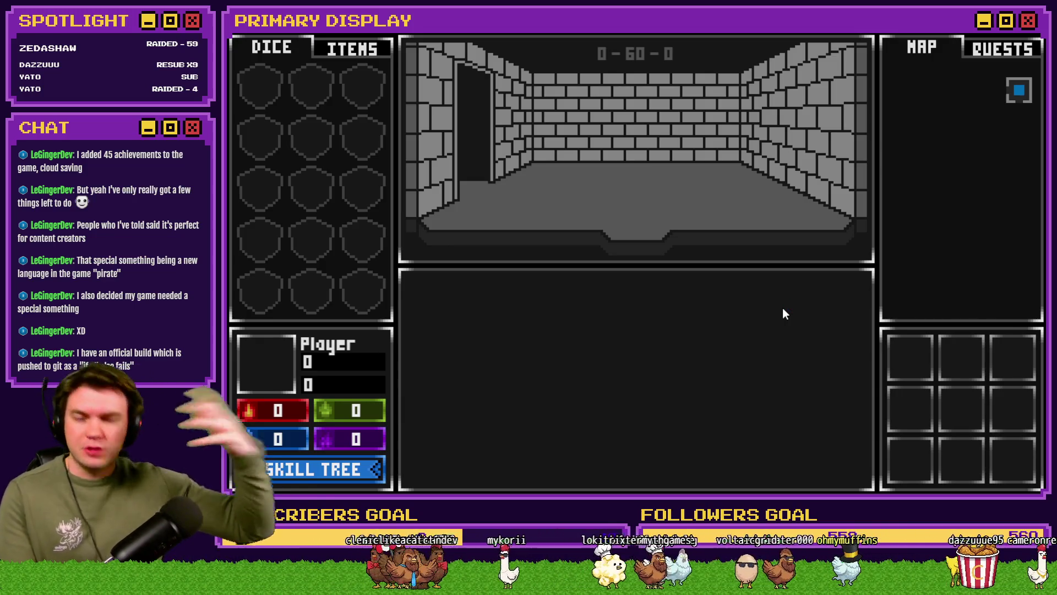
# Walk forward through successive generated dungeon rooms until reaching room 0-55-0.
pyautogui.press('w')
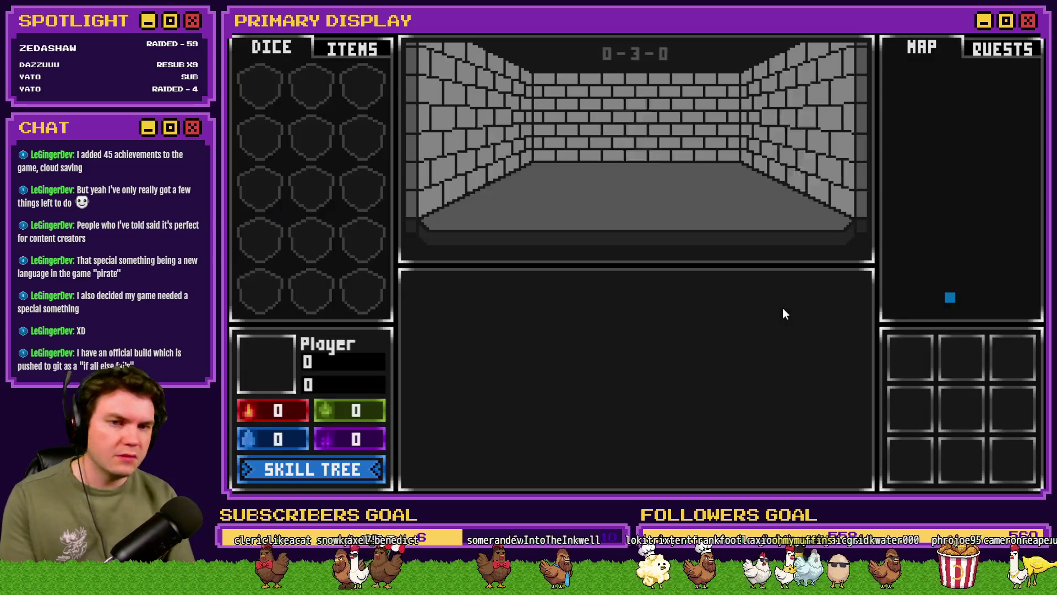
pyautogui.press('w')
pyautogui.press('w')
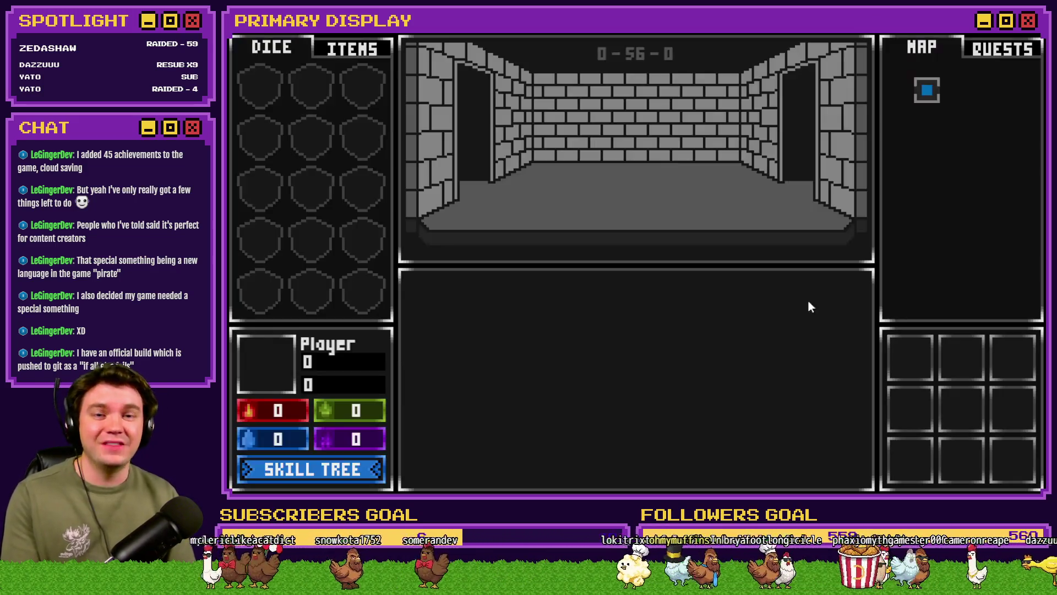
pyautogui.press('w')
pyautogui.press('w')
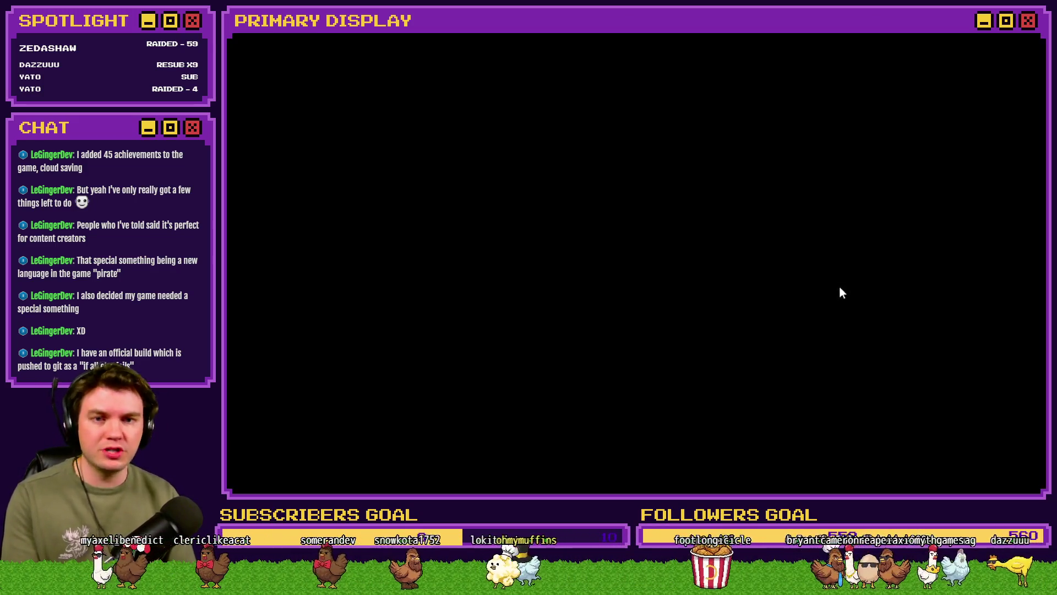
pyautogui.press('s')
pyautogui.press('w')
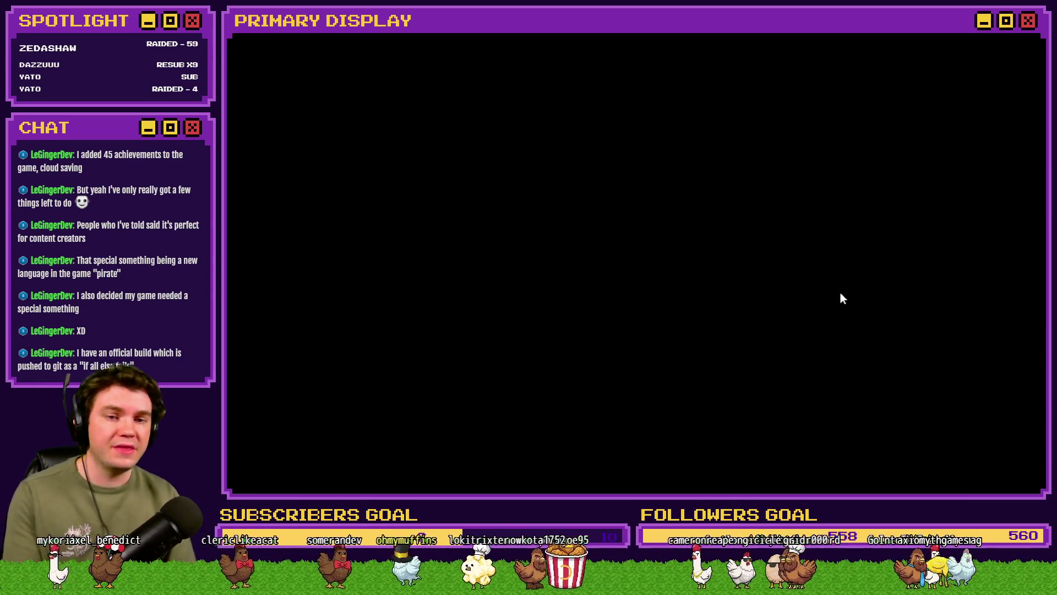
pyautogui.press('w')
pyautogui.press('w')
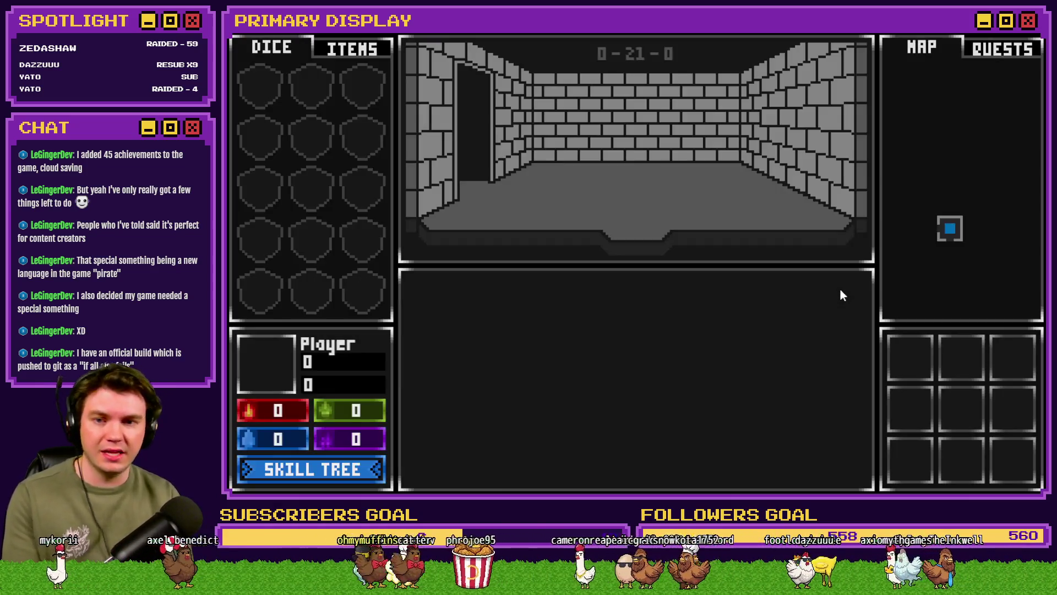
pyautogui.press('w')
pyautogui.press('w')
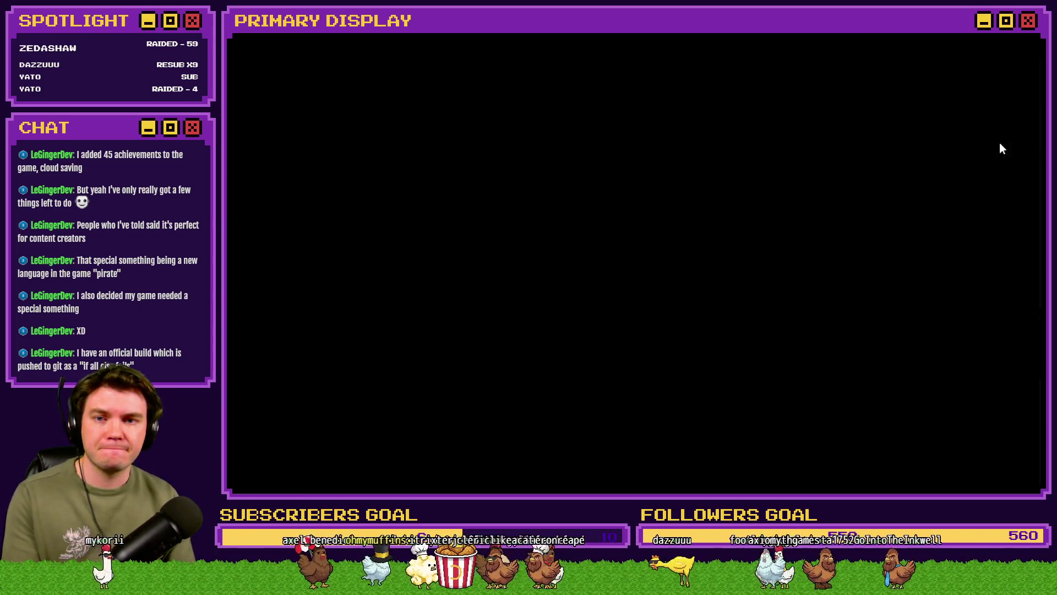
pyautogui.press('w')
pyautogui.press('w')
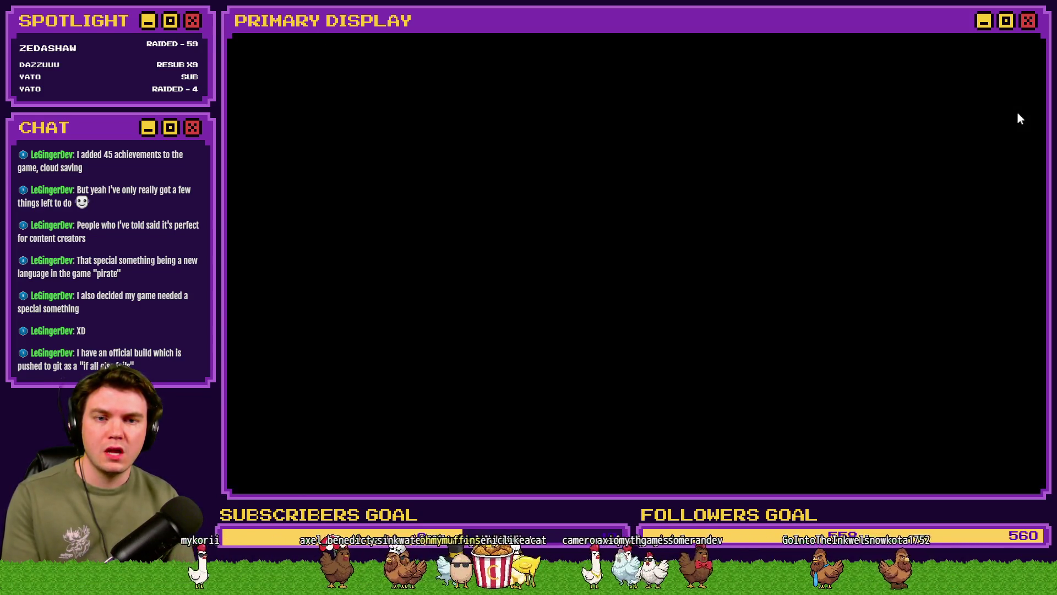
pyautogui.press('w')
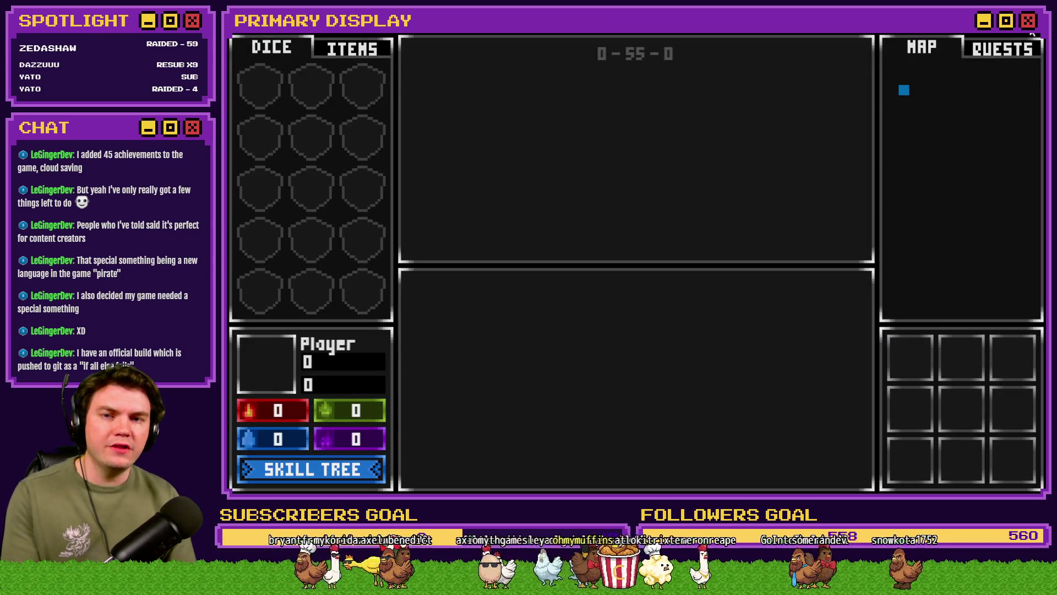
# In the debug list, raise variable 0317 room 55-layout, then quit the playtest.
pyautogui.press('F9')
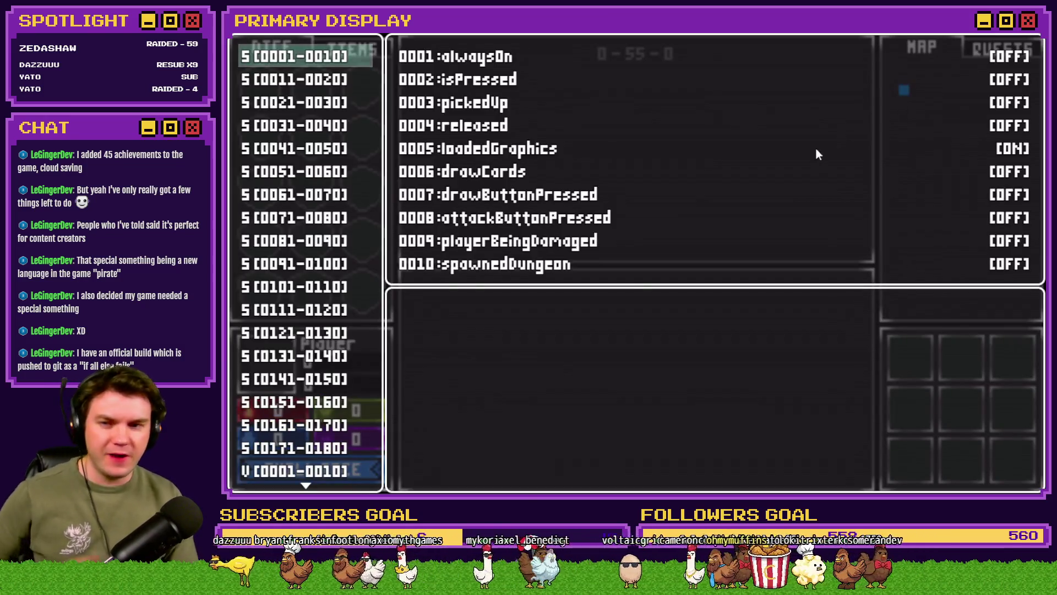
pyautogui.scroll(-20, 297, 355)
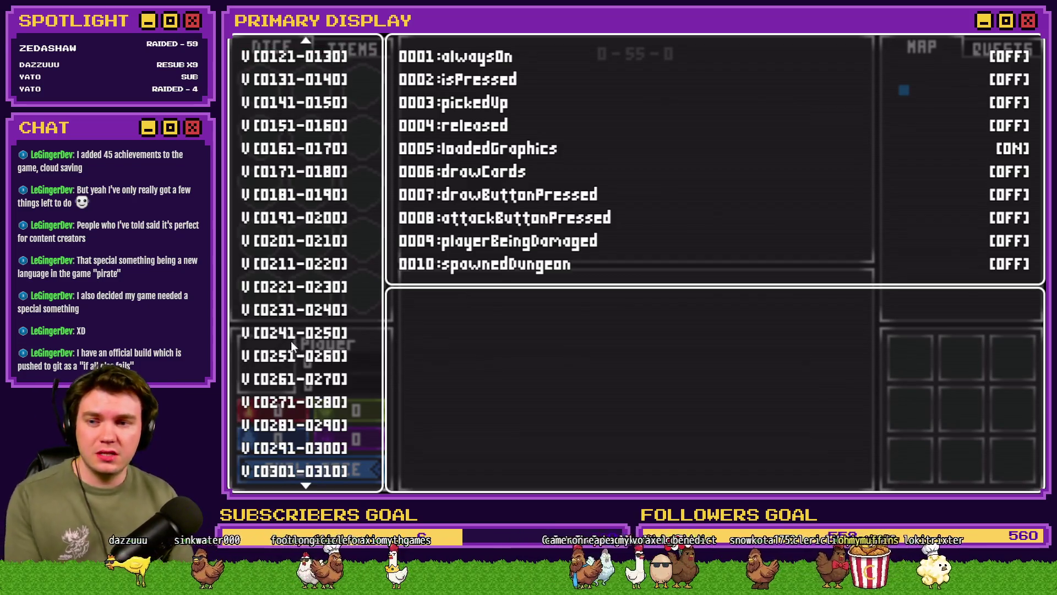
pyautogui.press('Down')
pyautogui.press('Down')
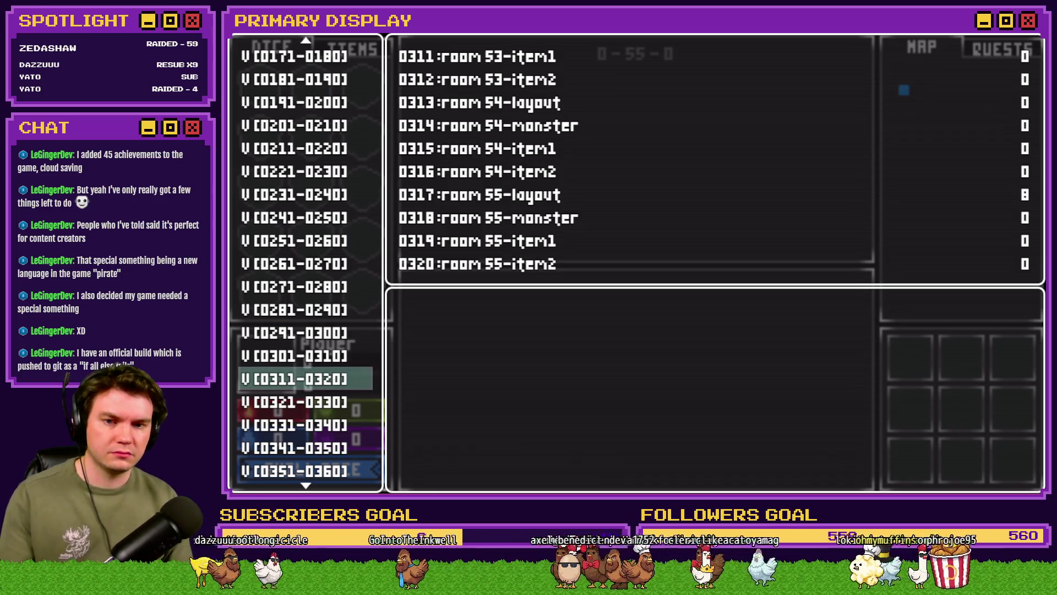
pyautogui.press('Right')
pyautogui.press('Escape')
pyautogui.press('F1')
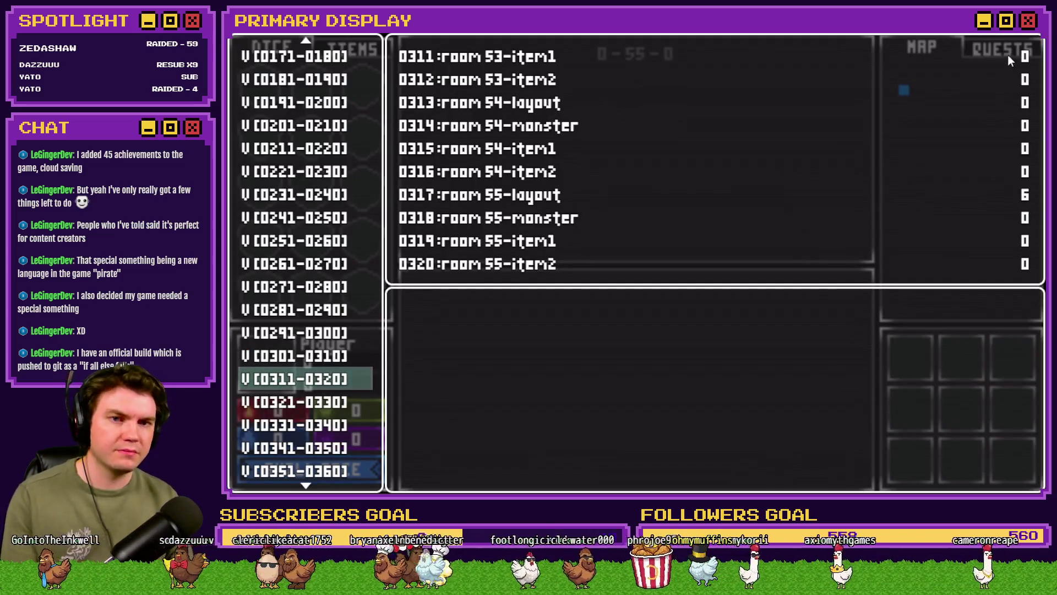
pyautogui.hotkey('alt', 'F4')
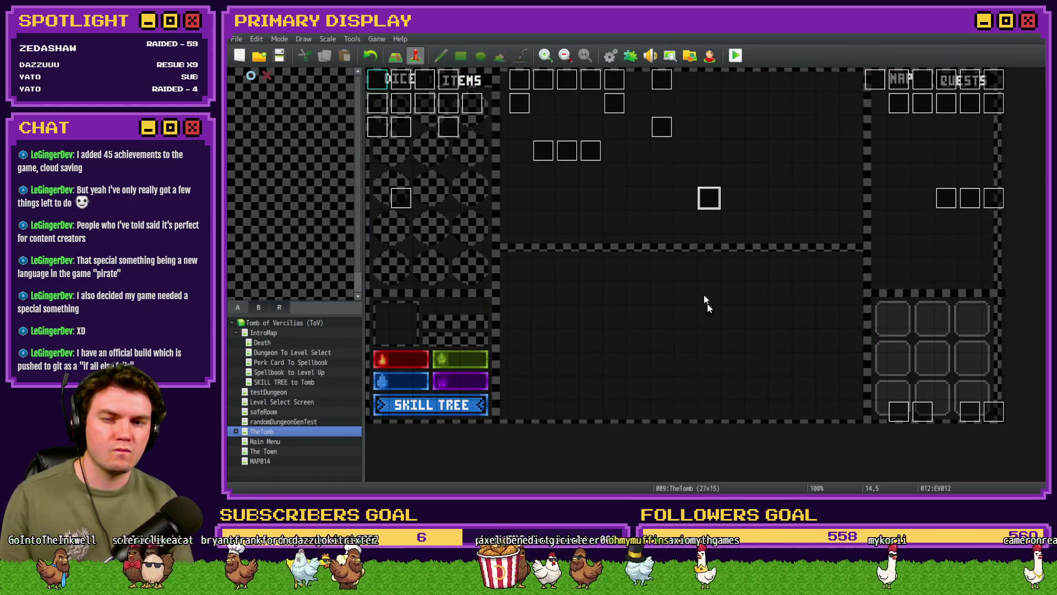
# Scroll through the Procedural Generation corner and row spawn branches, then return to the playtest.
pyautogui.press('F9')
pyautogui.scroll(-20, 715, 343)
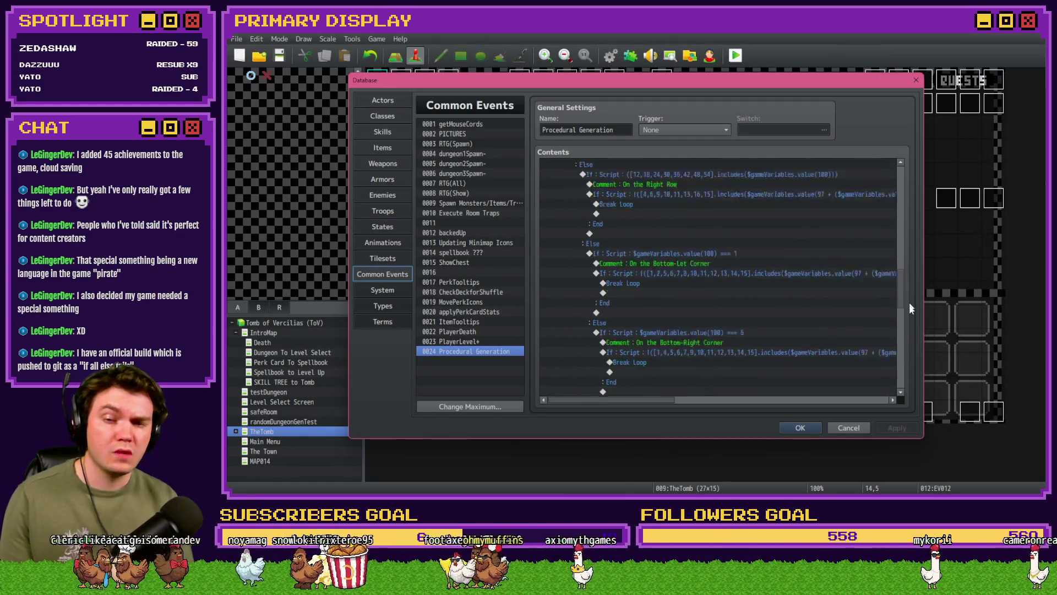
pyautogui.scroll(-3, 910, 322)
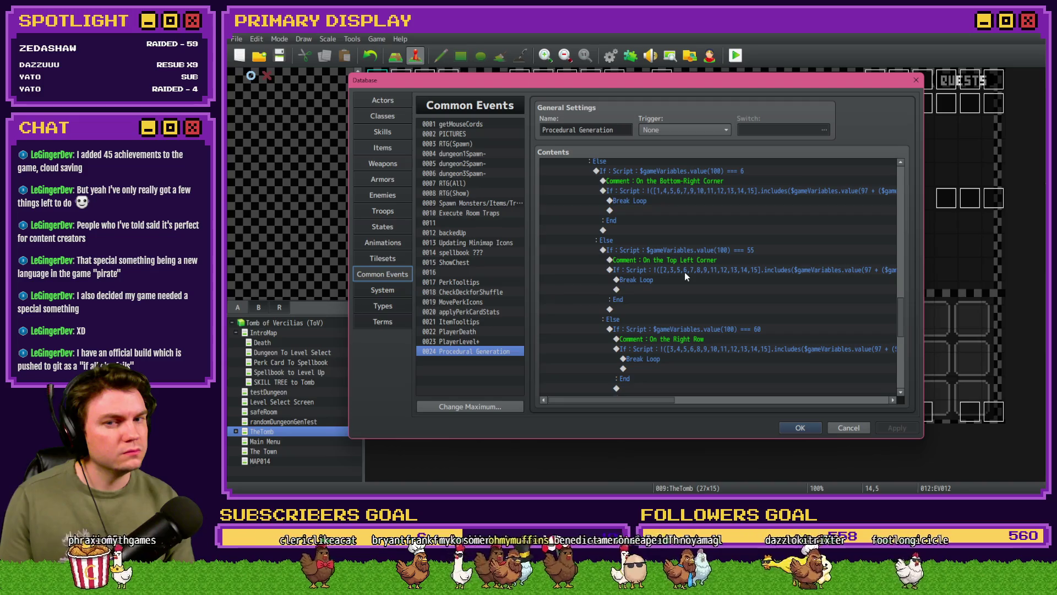
pyautogui.hotkey('alt', 'Tab')
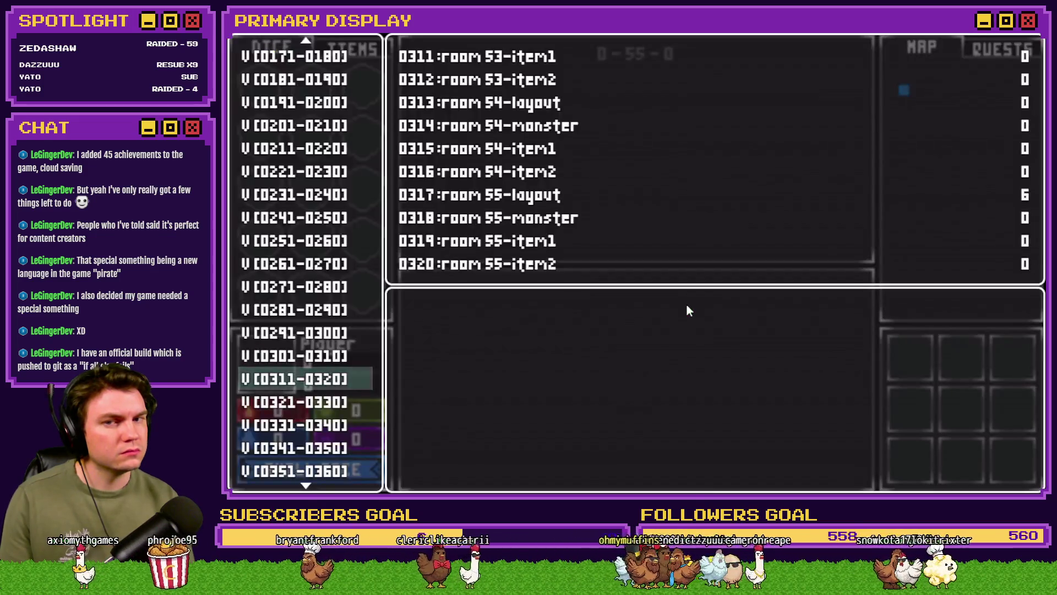
# Set variable 0317 room 55-layout to 9, then to 5, and close the playtest.
pyautogui.press('Right')
pyautogui.press('Right')
pyautogui.press('Right')
pyautogui.press('Left')
pyautogui.press('Left')
pyautogui.press('Left')
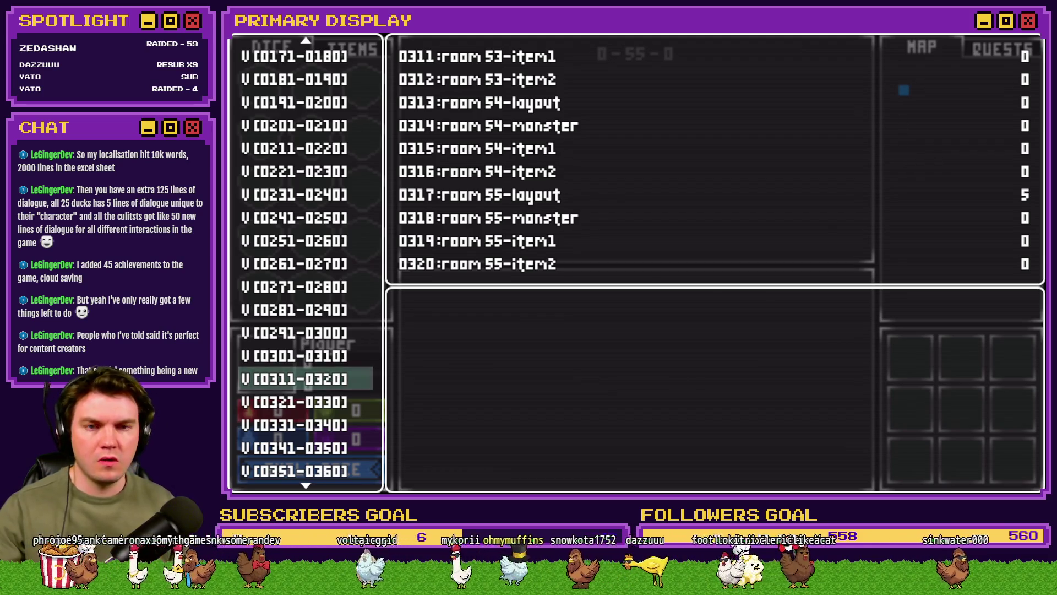
pyautogui.hotkey('alt', 'F4')
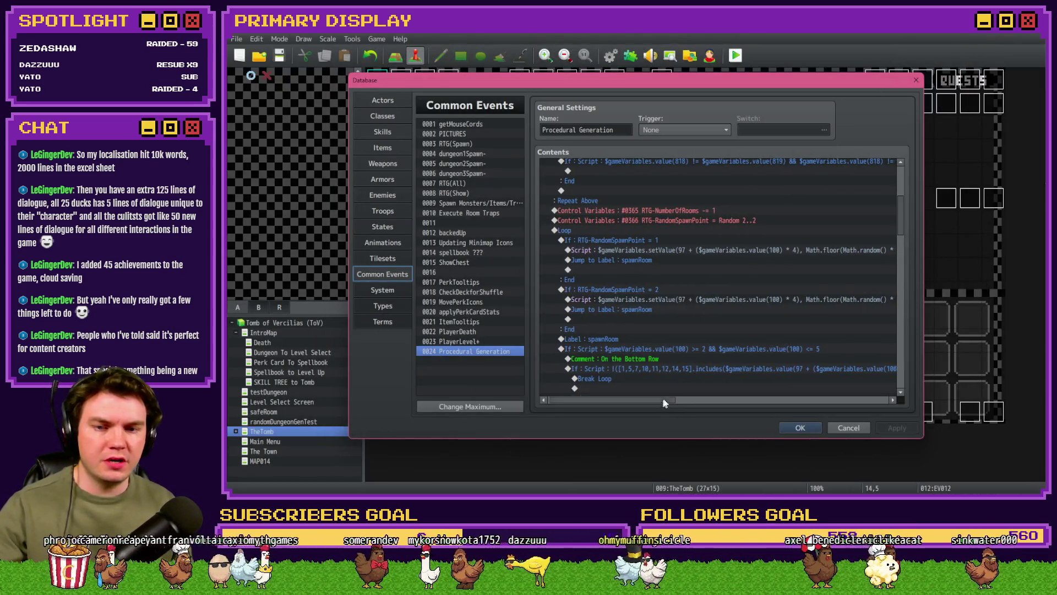
# Select the setValue script line under RTG-RandomSpawnPoint = 2 in Procedural Generation.
pyautogui.click(793, 308)
pyautogui.click(796, 299)
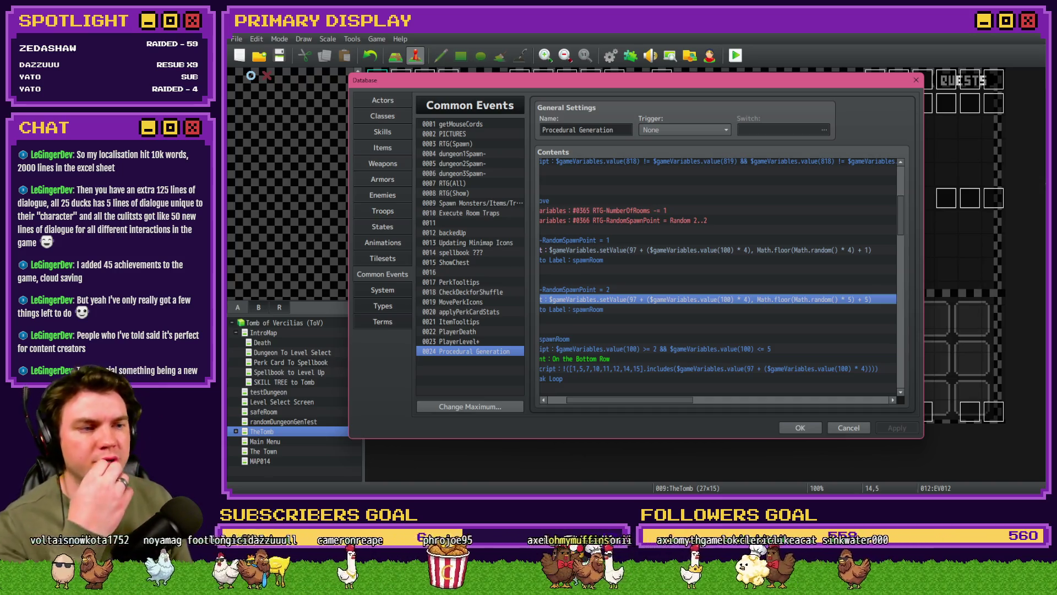
pyautogui.hotkey('alt', 'Tab')
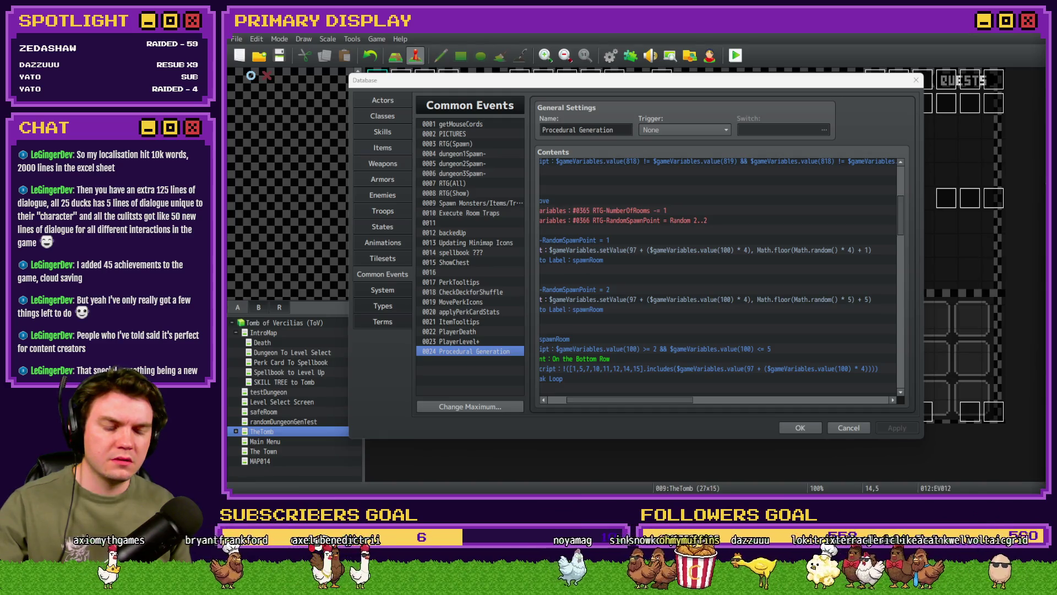
pyautogui.click(770, 299)
# Change the spawn-room script to Math.floor(Math.random() * (10 - 5 + 1)) + 5 and close the Database.
pyautogui.doubleClick(770, 299)
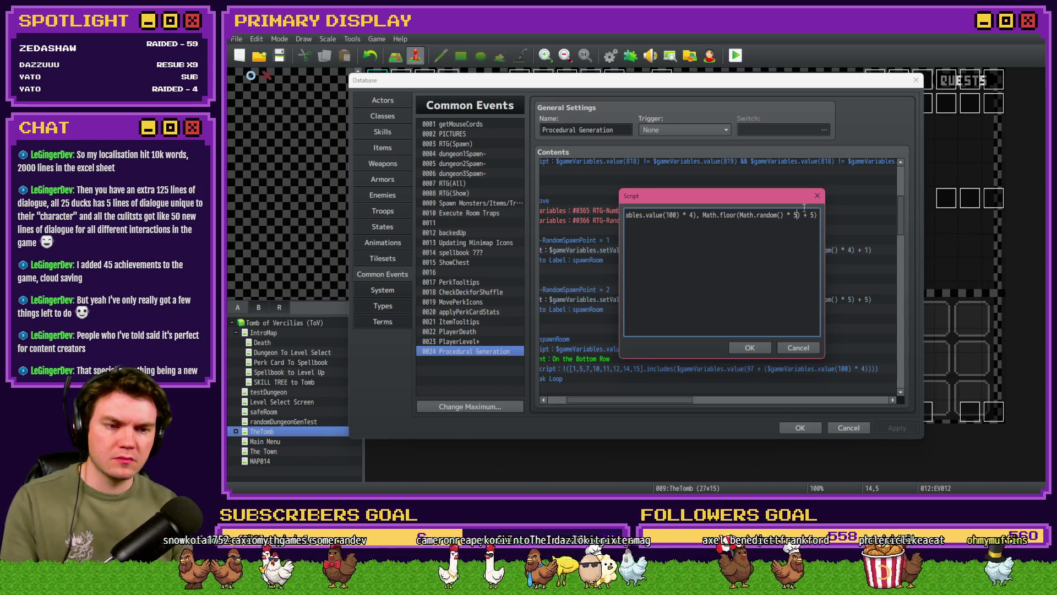
pyautogui.press('BackSpace')
pyautogui.write('()')
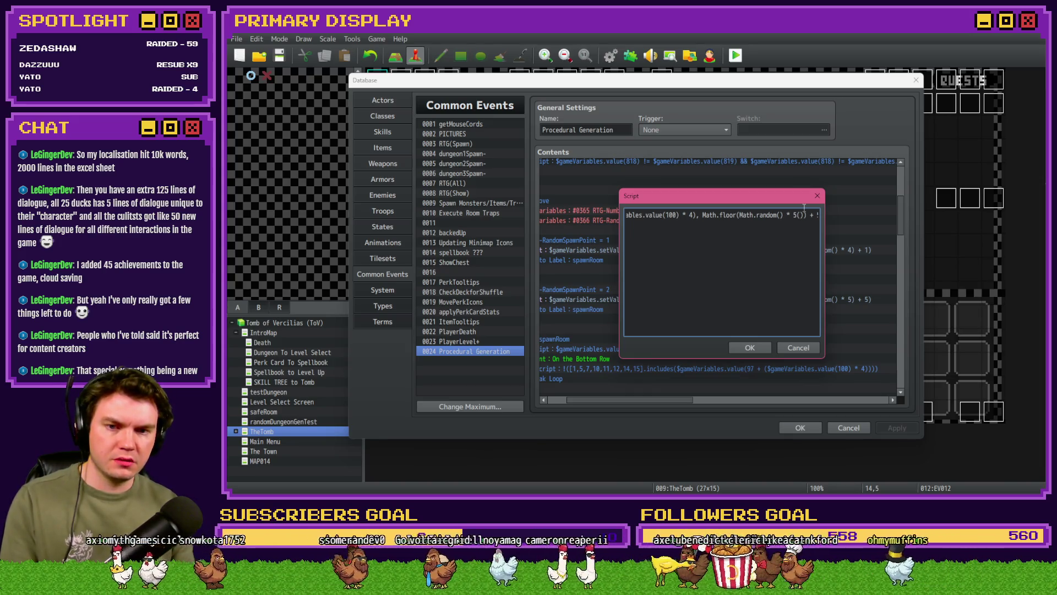
pyautogui.press('Left')
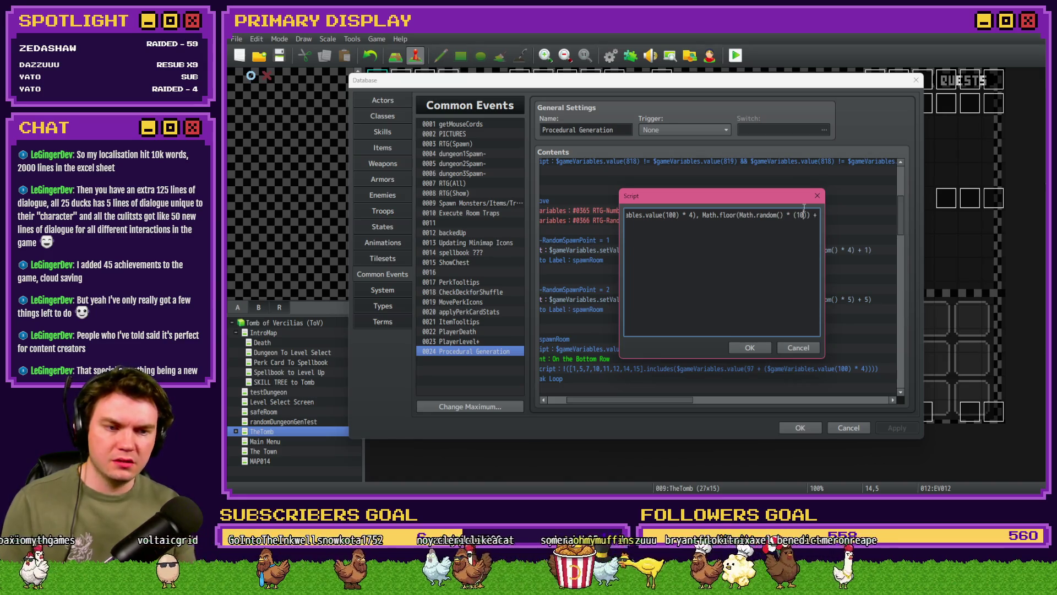
pyautogui.write('+ 1))')
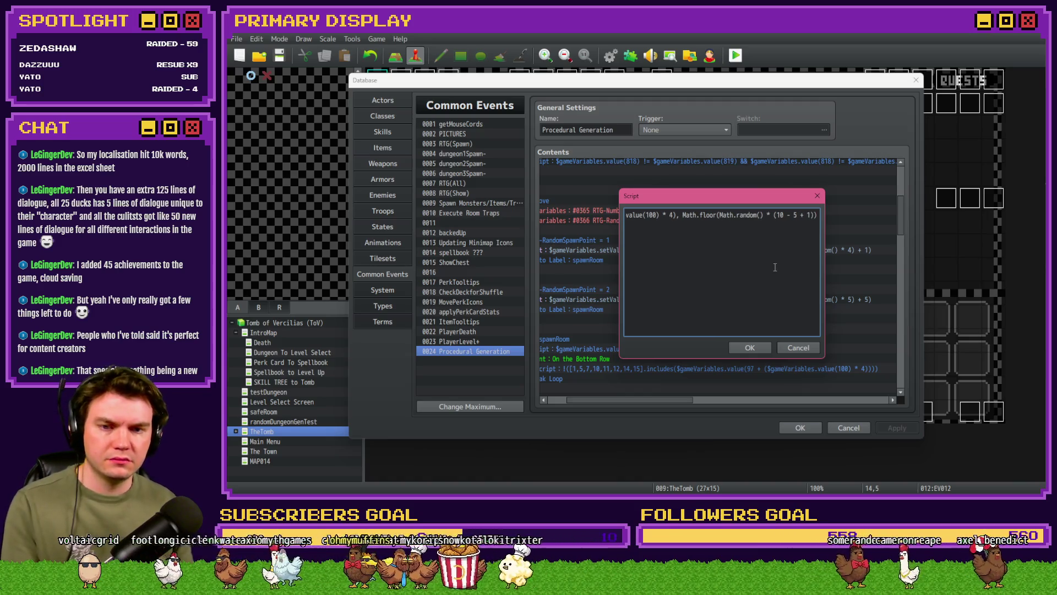
pyautogui.write(' + 5)')
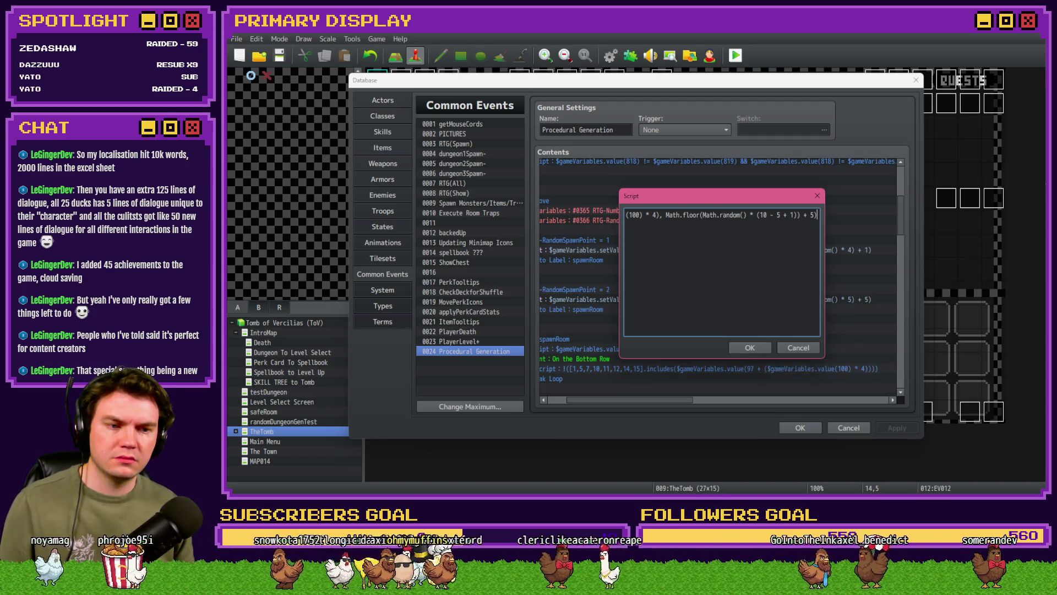
pyautogui.click(750, 347)
pyautogui.click(800, 428)
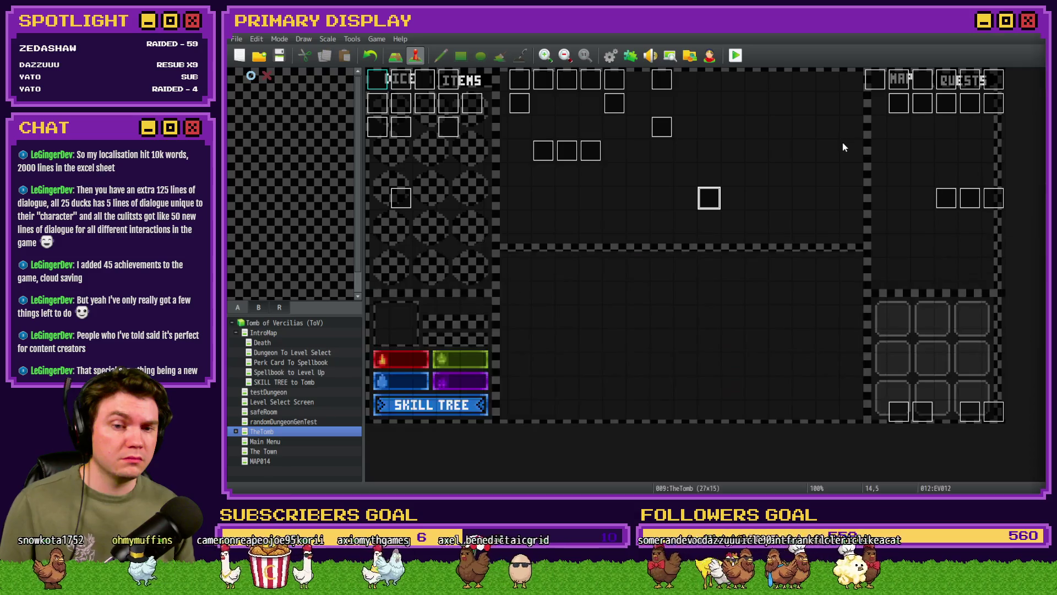
# Switch between windows, then reopen the Database on the common events.
pyautogui.hotkey('alt', 'Tab')
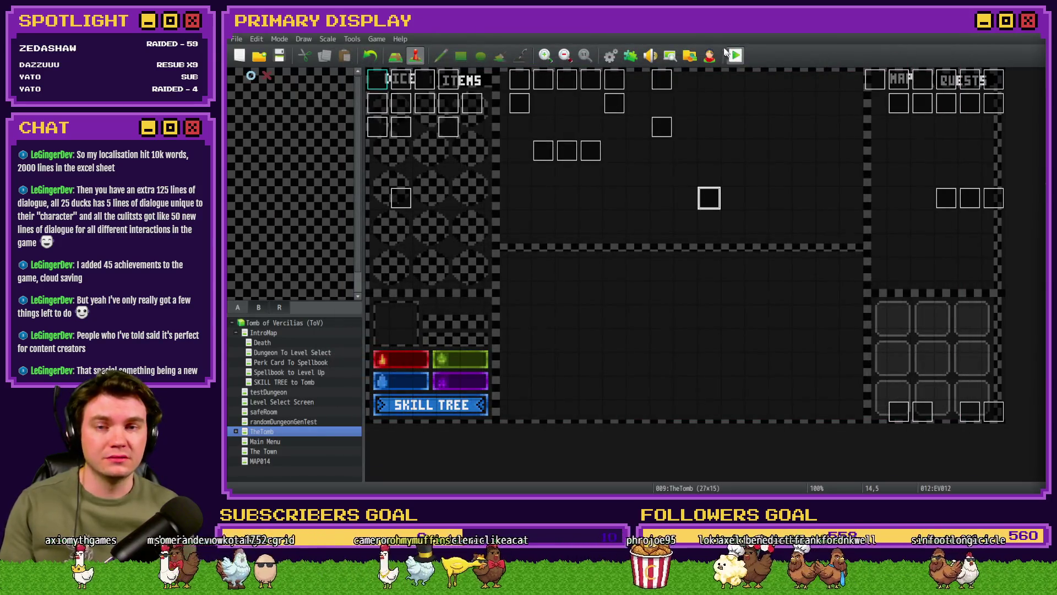
pyautogui.click(609, 56)
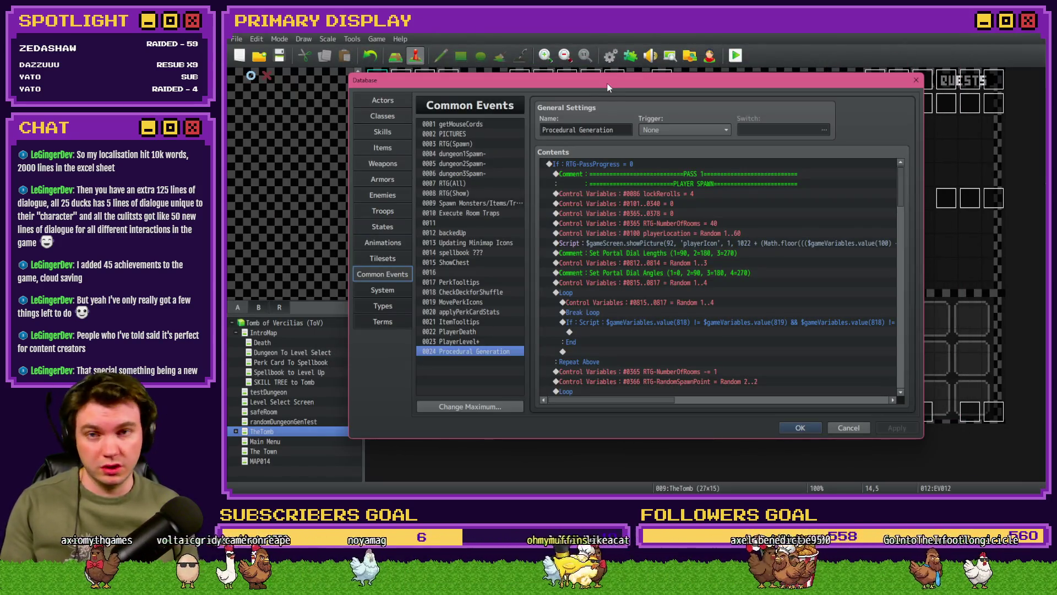
# Scroll through Procedural Generation and select the playerLocation Control Variables line.
pyautogui.scroll(-6, 746, 321)
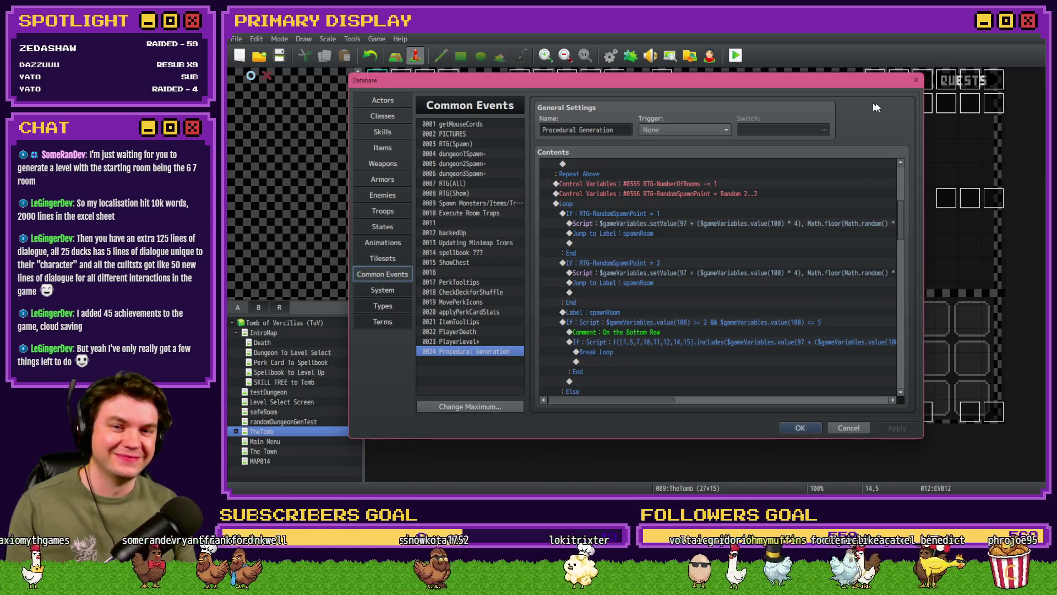
pyautogui.click(734, 183)
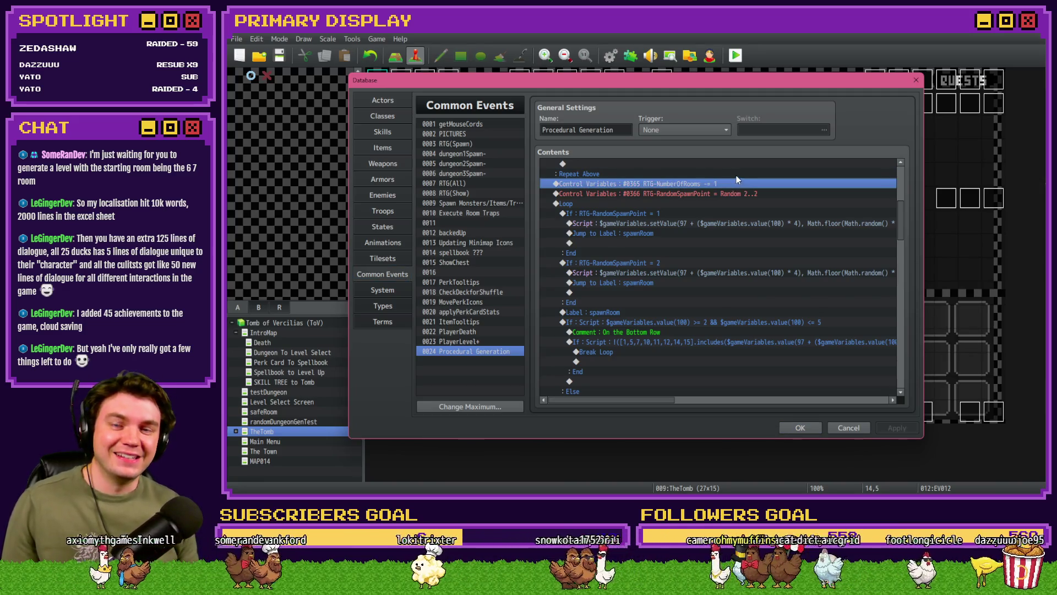
pyautogui.scroll(3, 718, 249)
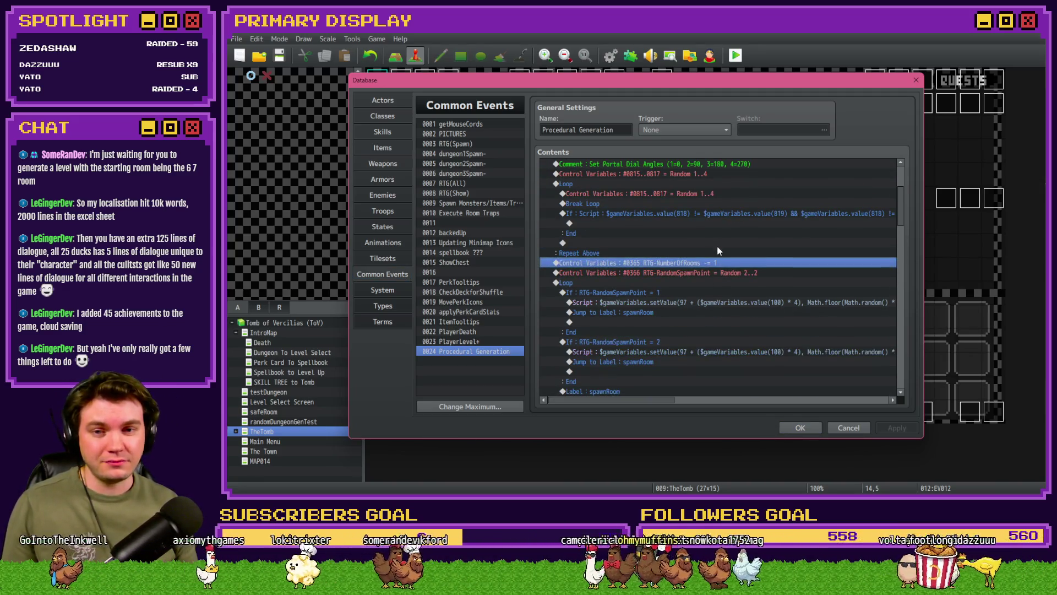
pyautogui.scroll(2, 718, 250)
pyautogui.scroll(2, 718, 254)
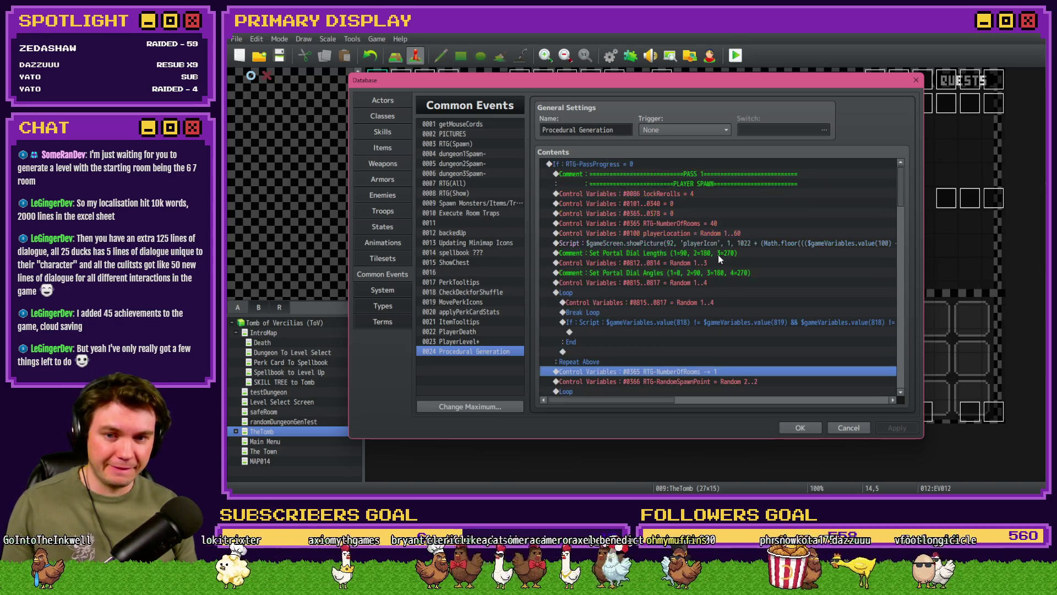
pyautogui.click(734, 233)
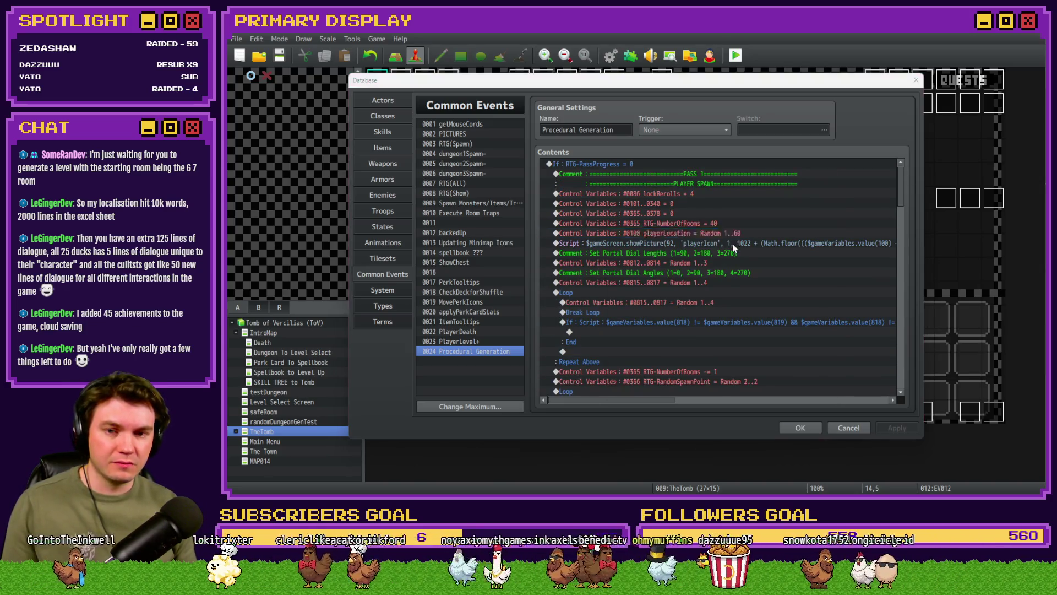
# Set playerLocation's random maximum to 1, close the Database, and save to start a playtest.
pyautogui.doubleClick(734, 241)
pyautogui.doubleClick(709, 319)
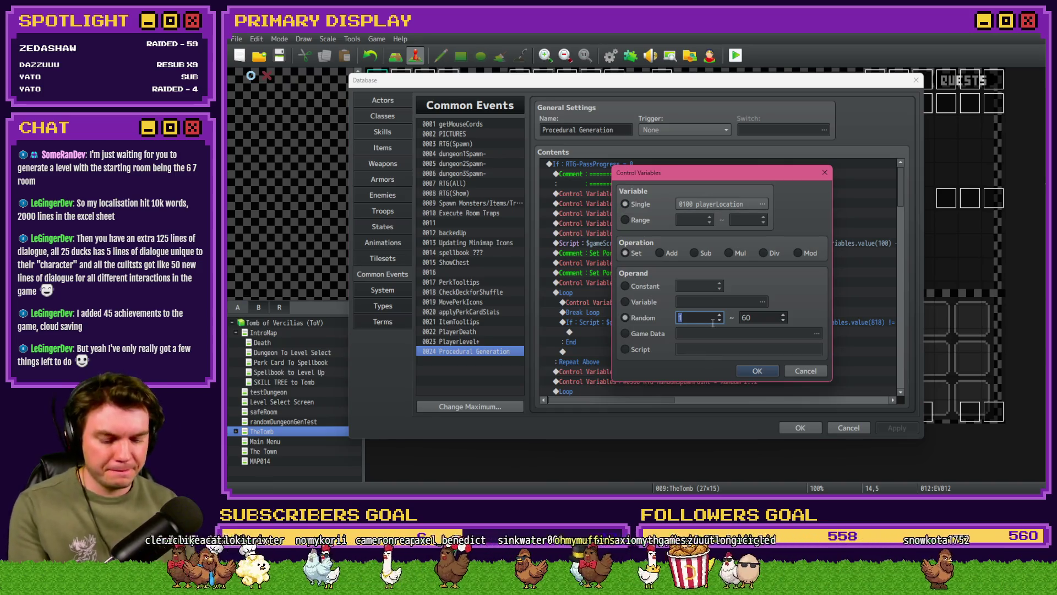
pyautogui.press('Tab')
pyautogui.write('1')
pyautogui.click(755, 371)
pyautogui.click(800, 428)
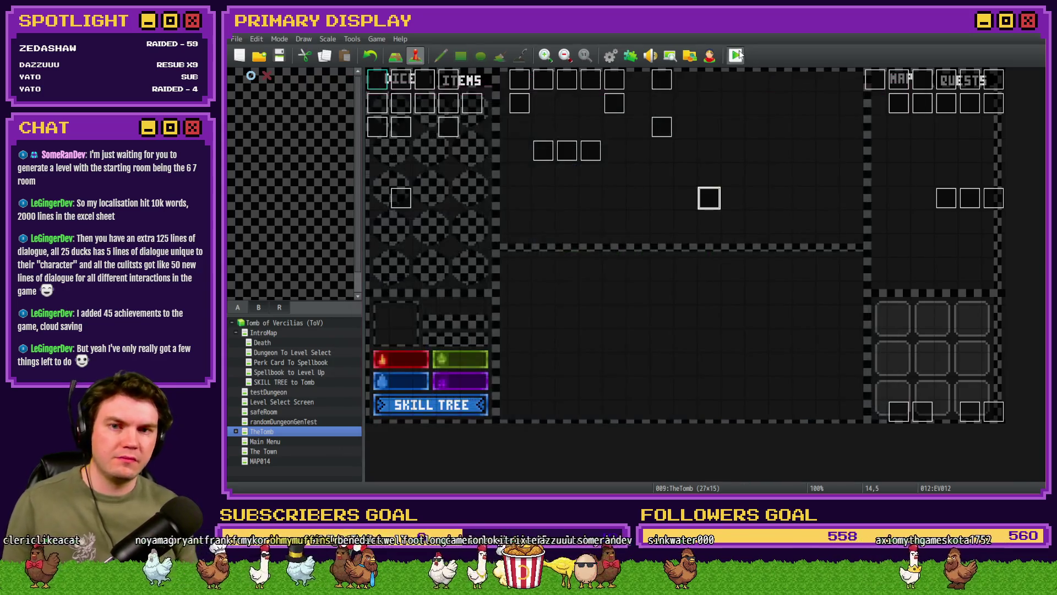
pyautogui.click(599, 276)
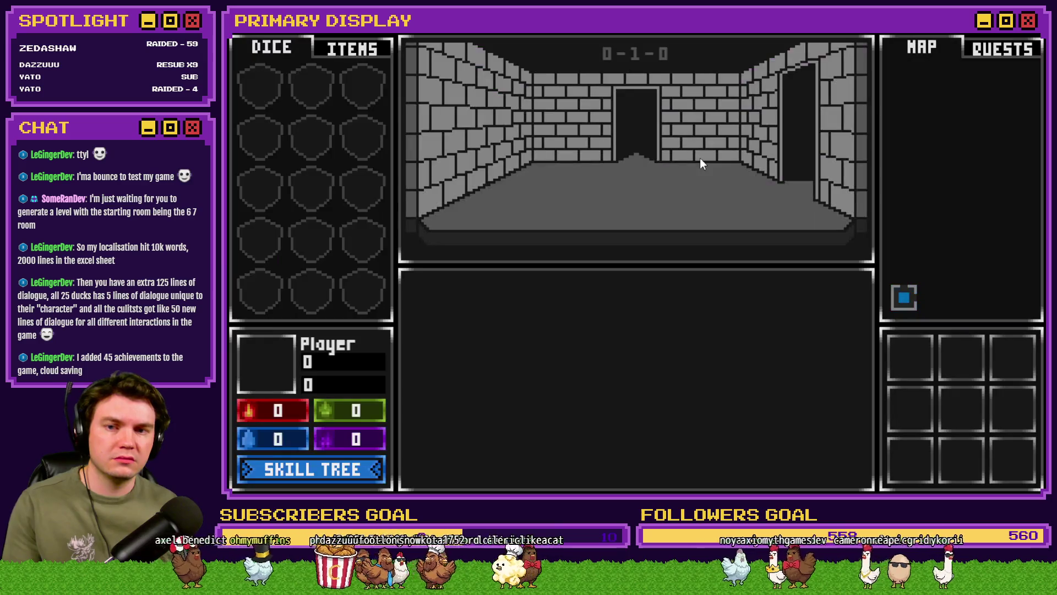
# Close the playtest and check the RandomSpawnPoint variable settings in the Database.
pyautogui.click(1038, 40)
pyautogui.click(630, 55)
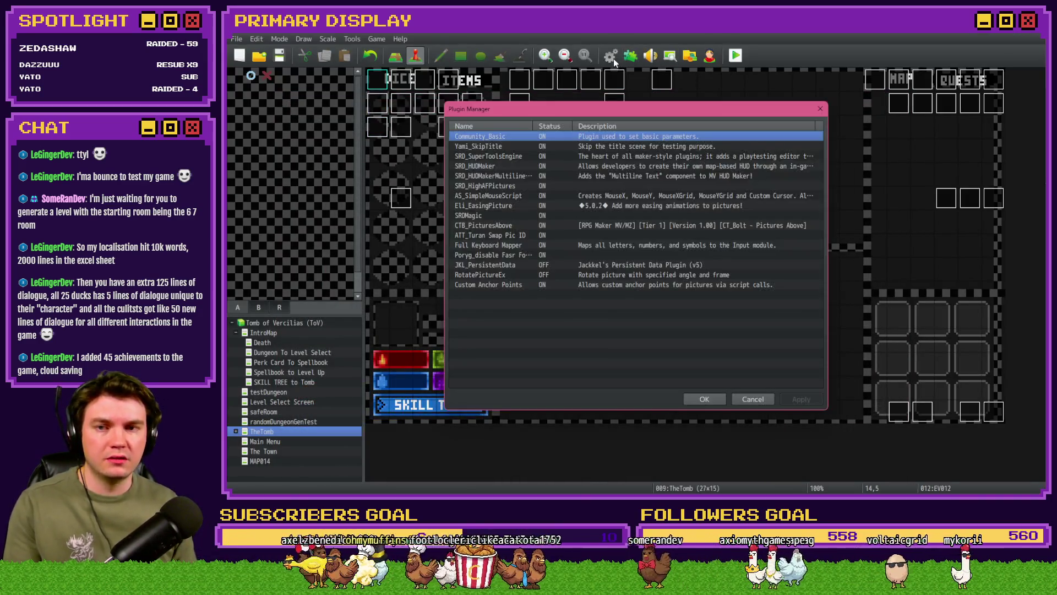
pyautogui.press('Escape')
pyautogui.click(612, 56)
pyautogui.scroll(-5, 697, 326)
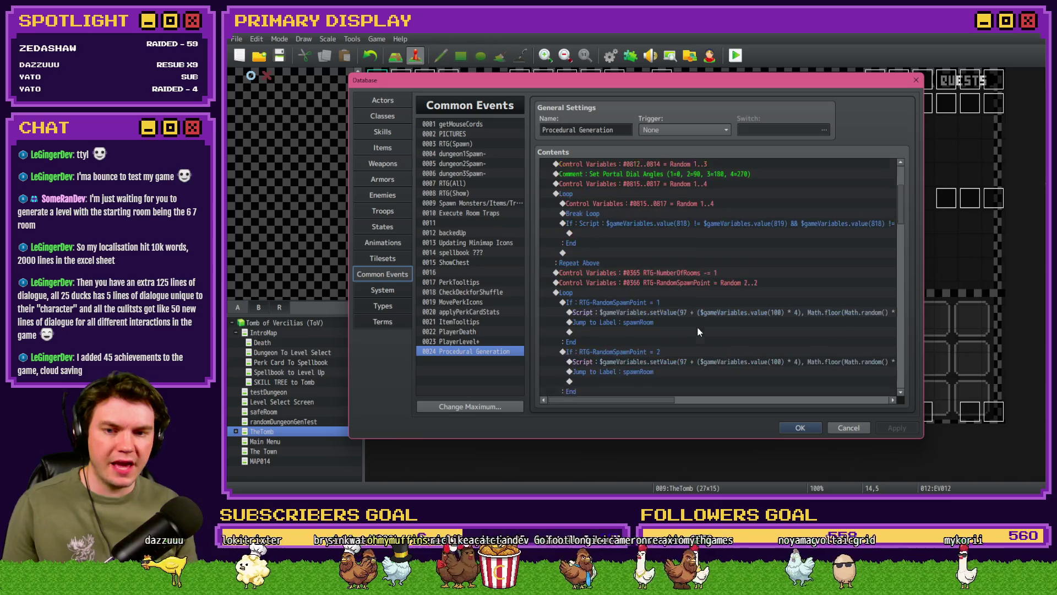
pyautogui.doubleClick(715, 224)
pyautogui.click(756, 371)
pyautogui.click(787, 428)
# Save and playtest again, looking around and walking through generated rooms before quitting.
pyautogui.hotkey('ctrl', 'o')
pyautogui.click(641, 276)
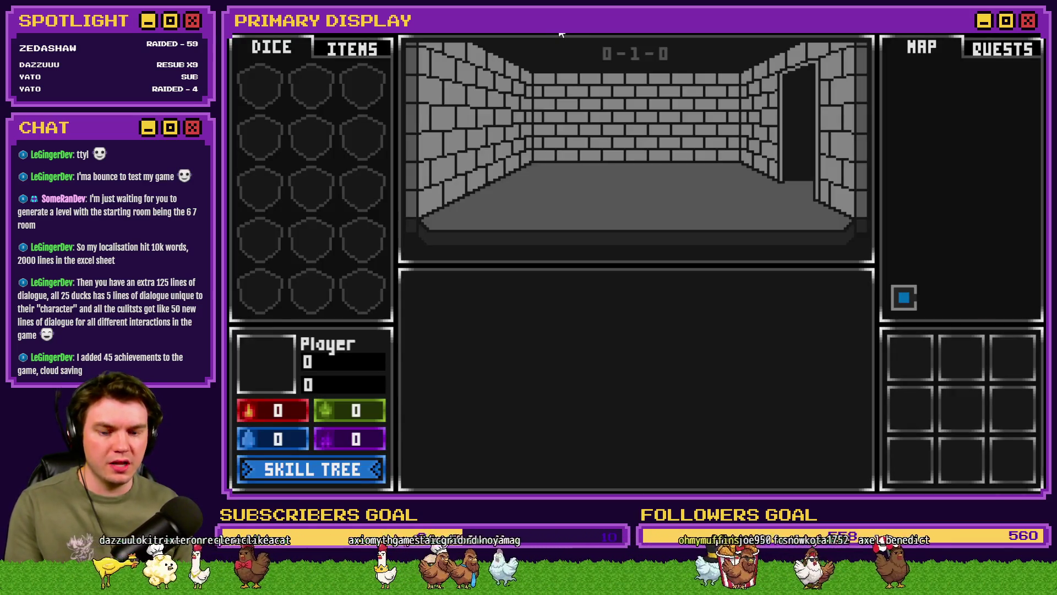
pyautogui.press('Right')
pyautogui.press('Left')
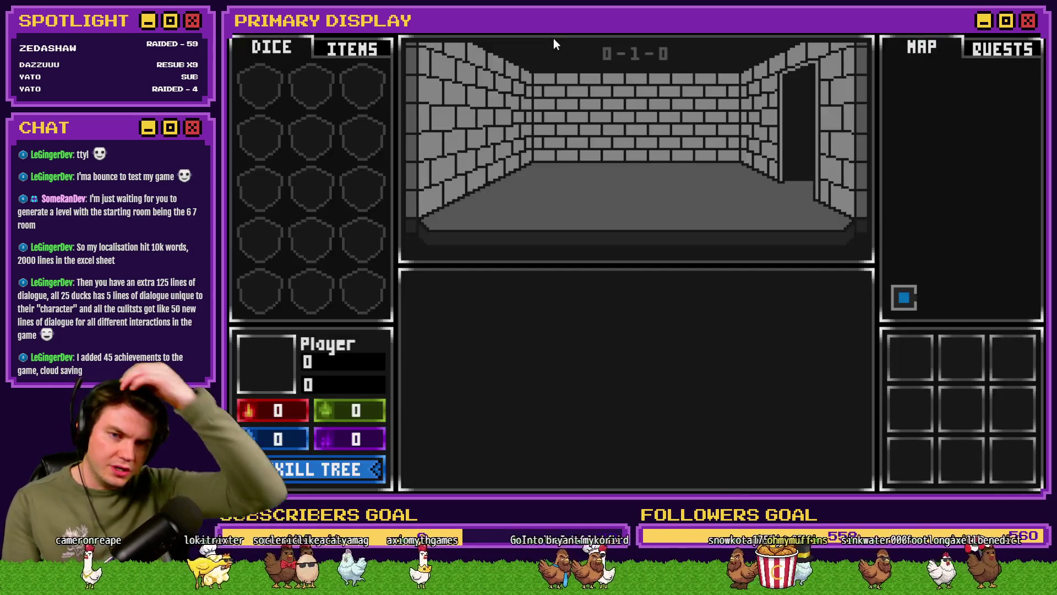
pyautogui.press('Up')
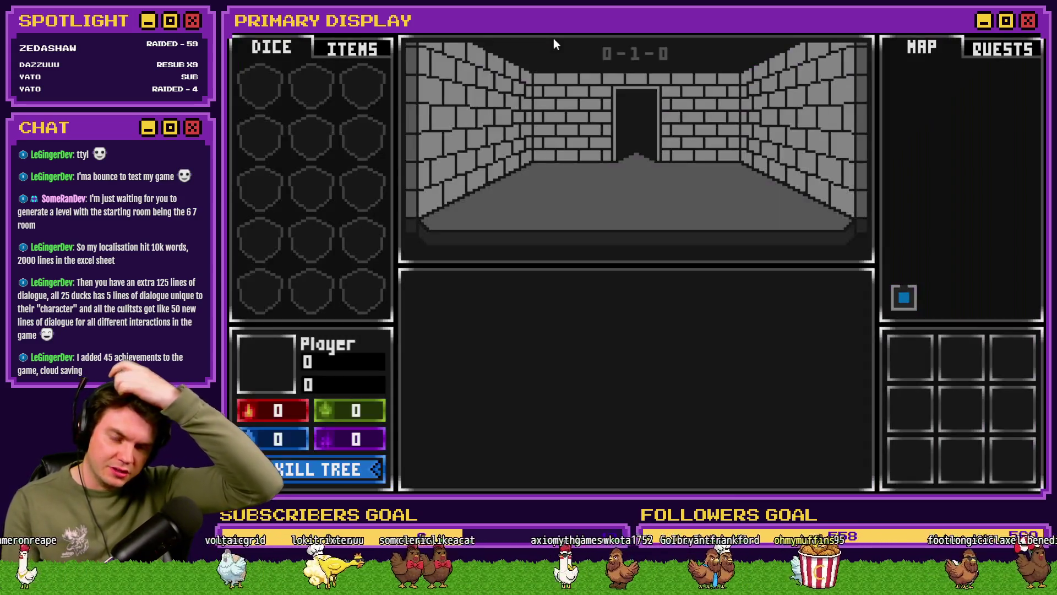
pyautogui.press('Up')
pyautogui.press('Up')
pyautogui.press('Down')
pyautogui.hotkey('alt', 'F4')
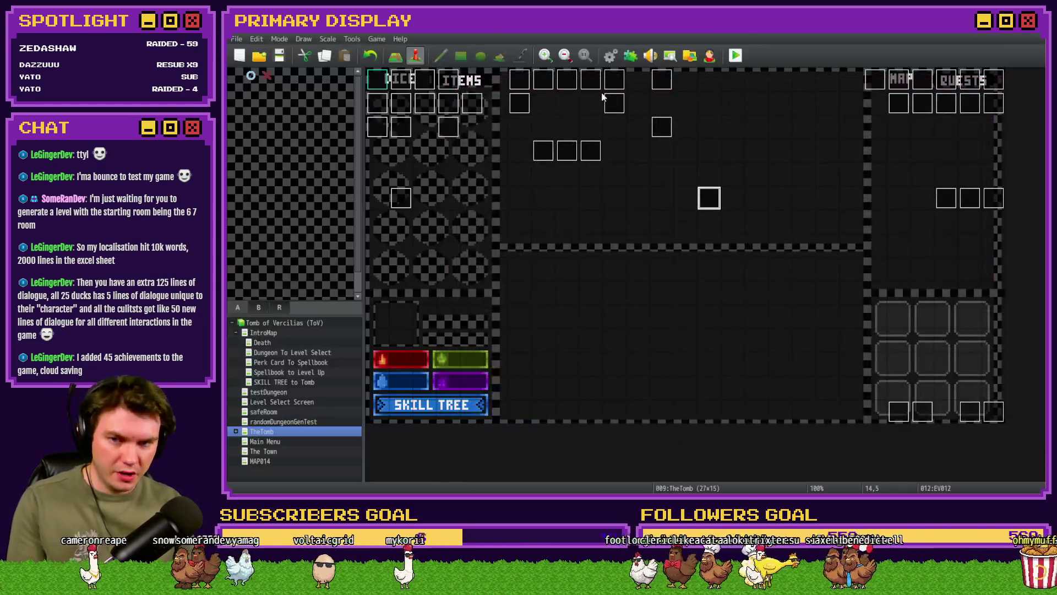
# Reopen the Database and open the playerLocation Control Variables settings showing Random 1 to 1.
pyautogui.click(631, 56)
pyautogui.press('Escape')
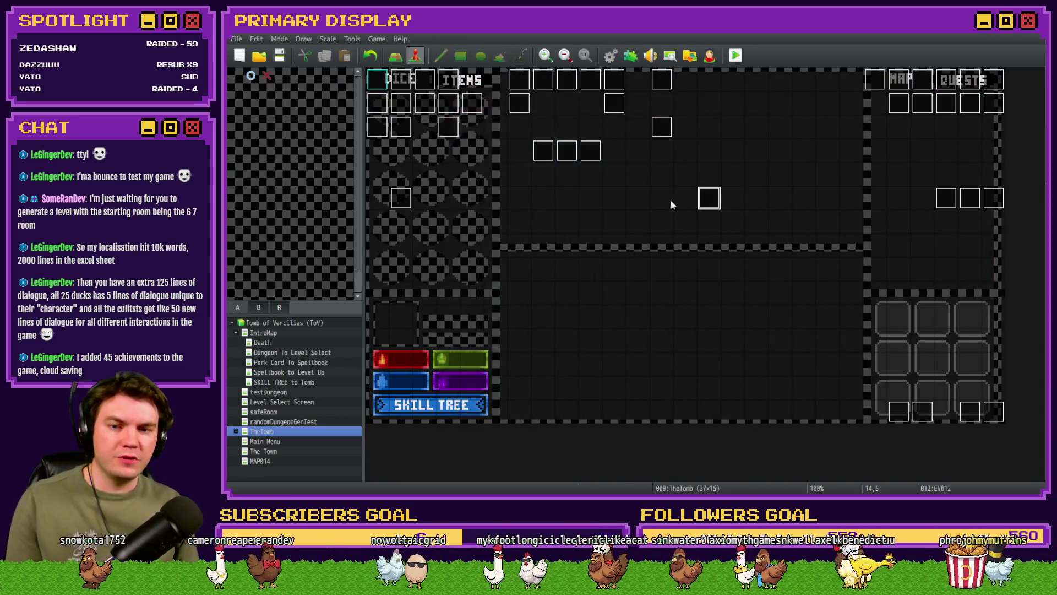
pyautogui.press('F9')
pyautogui.doubleClick(716, 233)
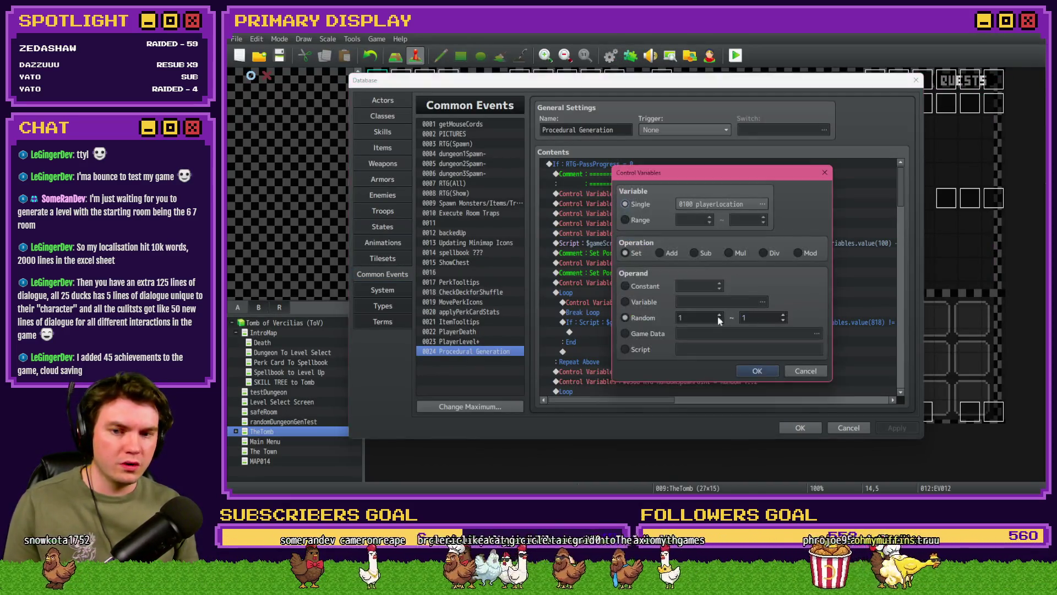
# Confirm playerLocation 6..6, then playtest from room 0-6-0 until the face0.png error and close it.
pyautogui.click(750, 372)
pyautogui.click(799, 428)
pyautogui.click(736, 55)
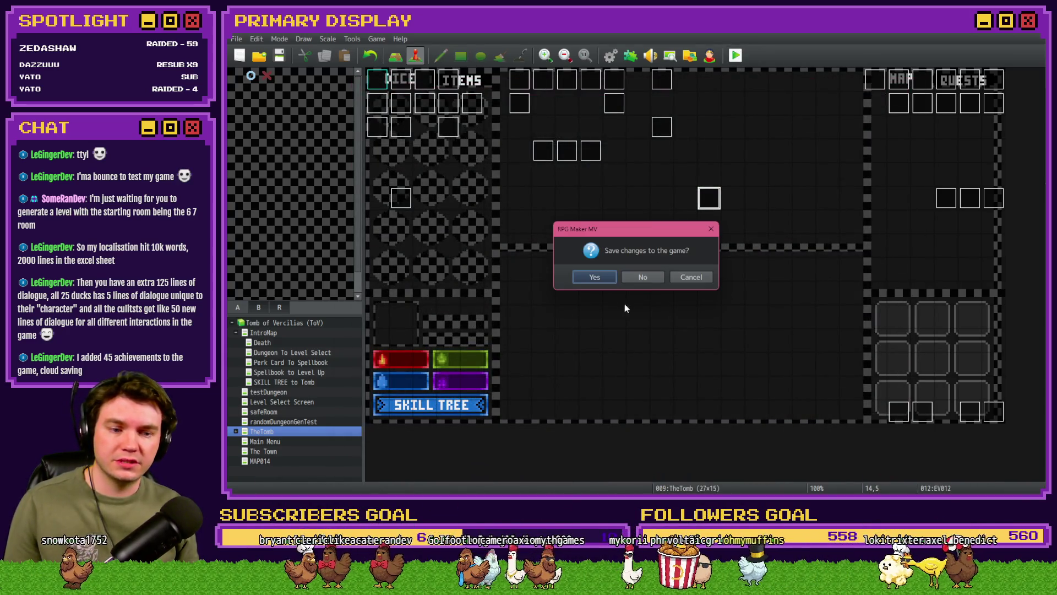
pyautogui.click(594, 276)
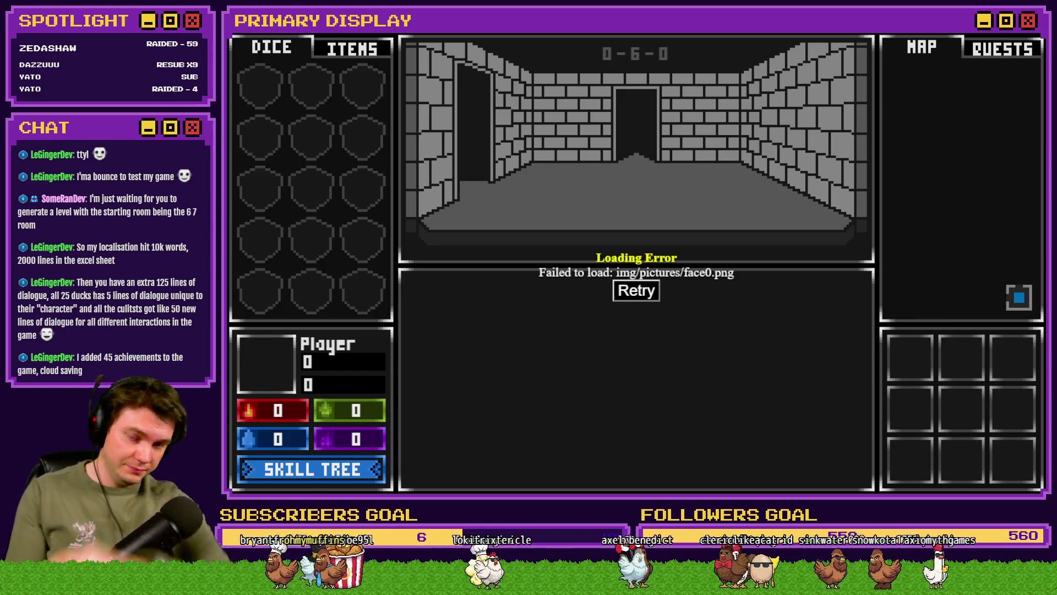
pyautogui.press('F5')
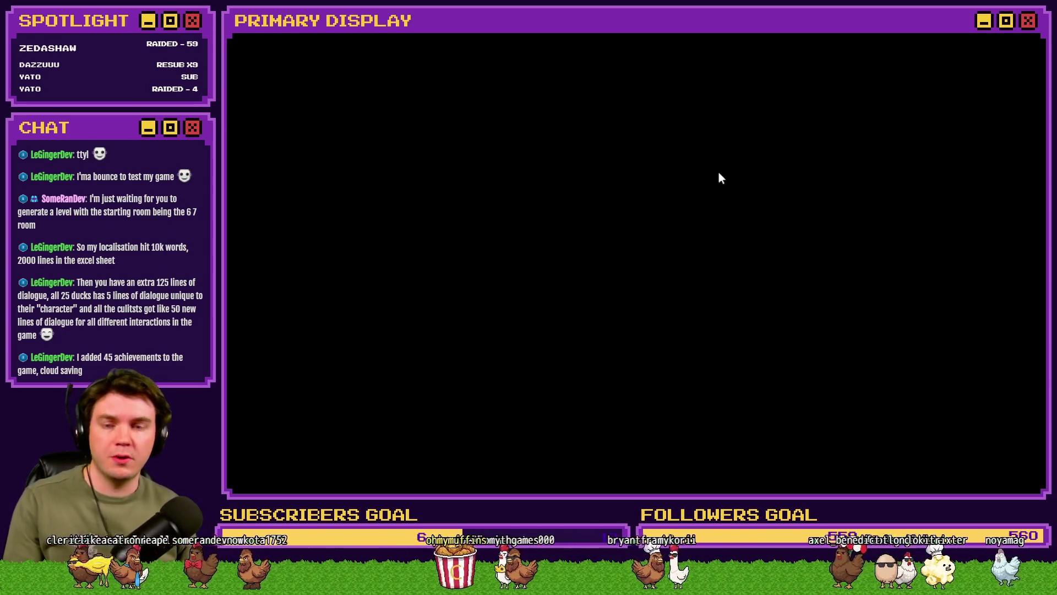
pyautogui.hotkey('alt', 'F4')
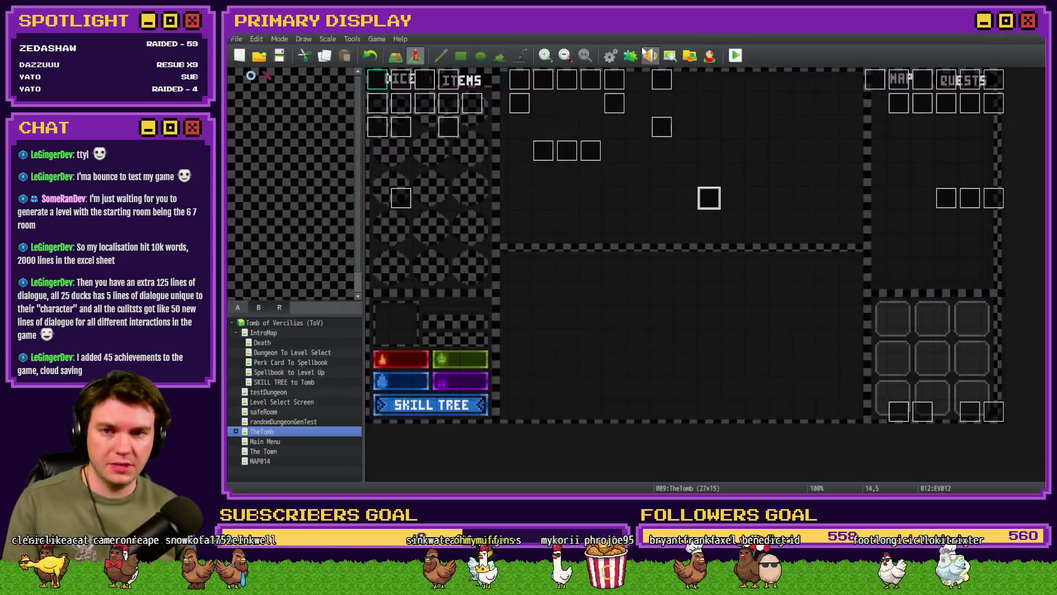
# Reconfirm the playerLocation setting in Procedural Generation and run a brief saved playtest.
pyautogui.click(610, 55)
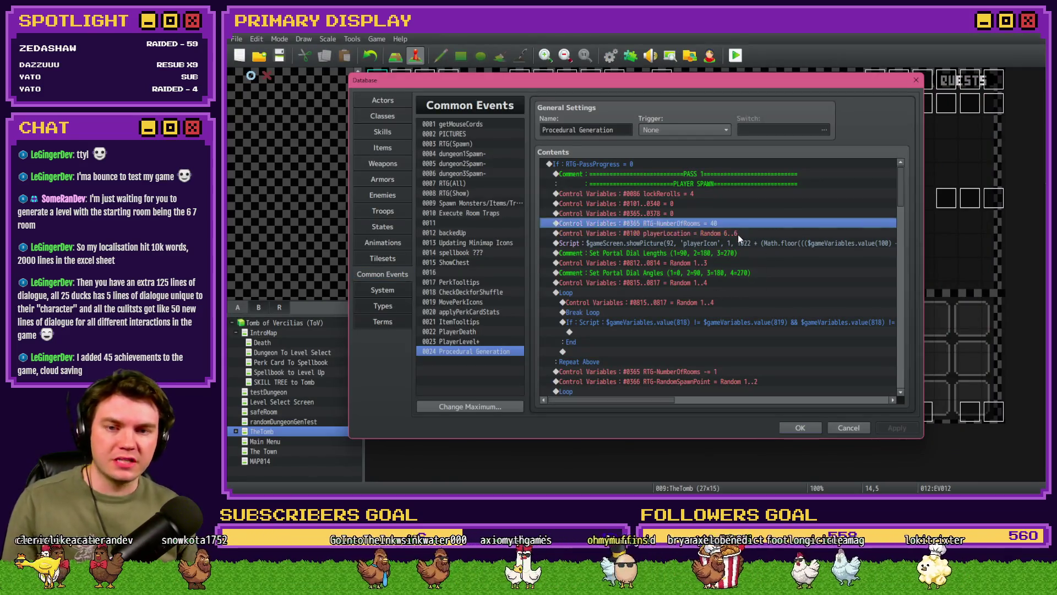
pyautogui.doubleClick(738, 234)
pyautogui.press('Escape')
pyautogui.press('Return')
pyautogui.doubleClick(702, 317)
pyautogui.click(757, 370)
pyautogui.click(800, 427)
pyautogui.click(736, 55)
pyautogui.click(593, 275)
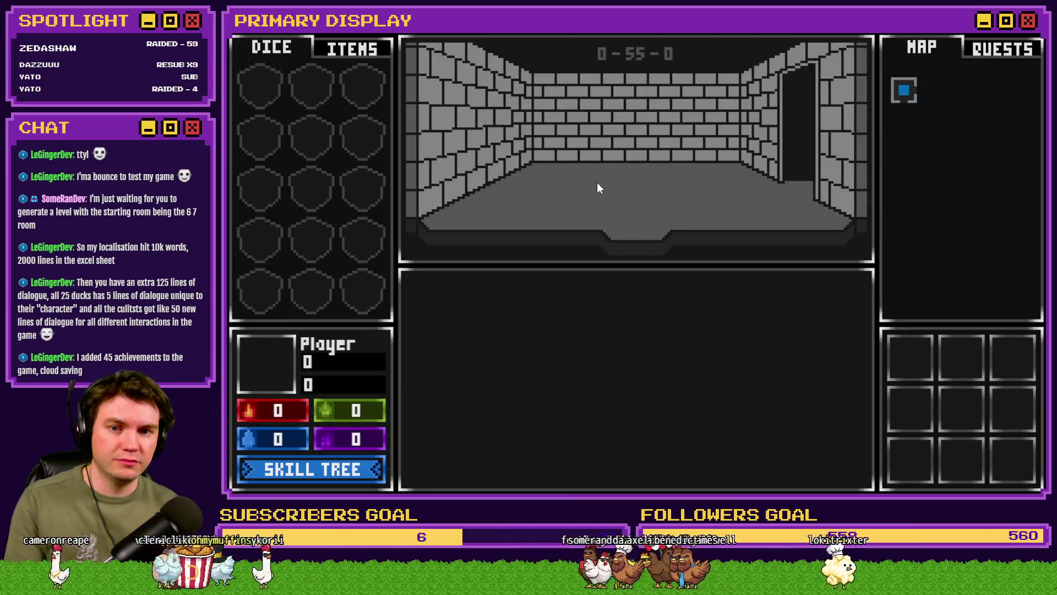
pyautogui.hotkey('alt', 'F4')
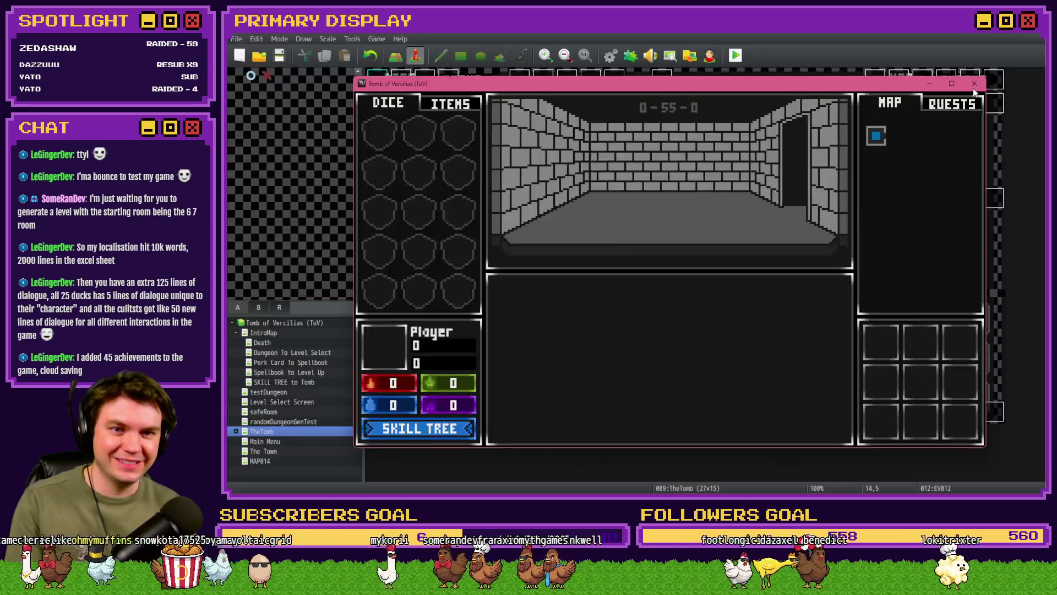
# Set playerLocation Random to 60..60 and launch a saved playtest.
pyautogui.press('F9')
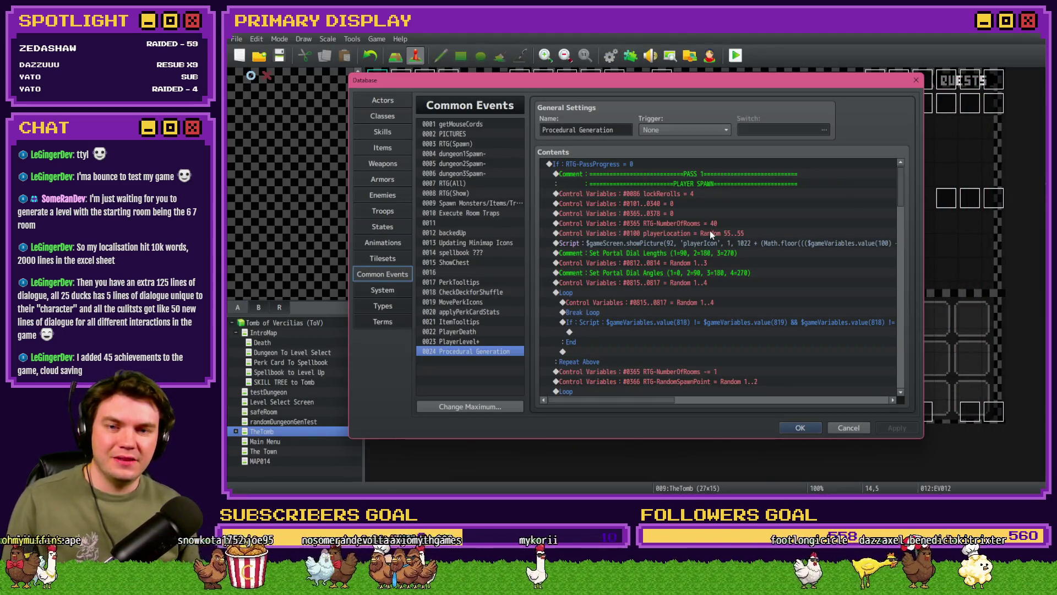
pyautogui.doubleClick(709, 230)
pyautogui.doubleClick(698, 318)
pyautogui.write('60')
pyautogui.press('Tab')
pyautogui.write('60')
pyautogui.click(757, 371)
pyautogui.click(792, 425)
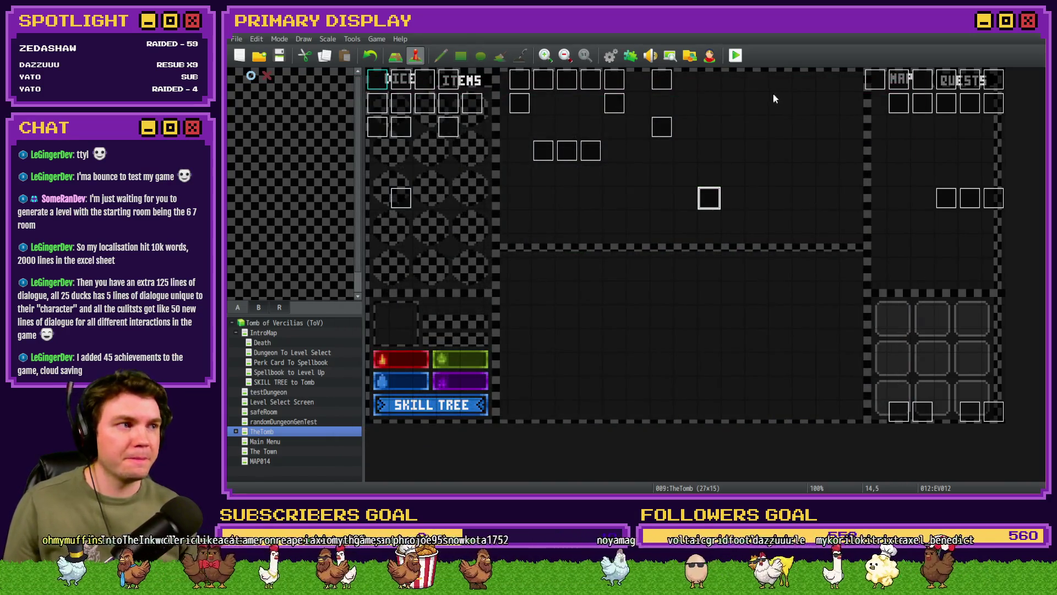
pyautogui.click(735, 55)
pyautogui.click(599, 275)
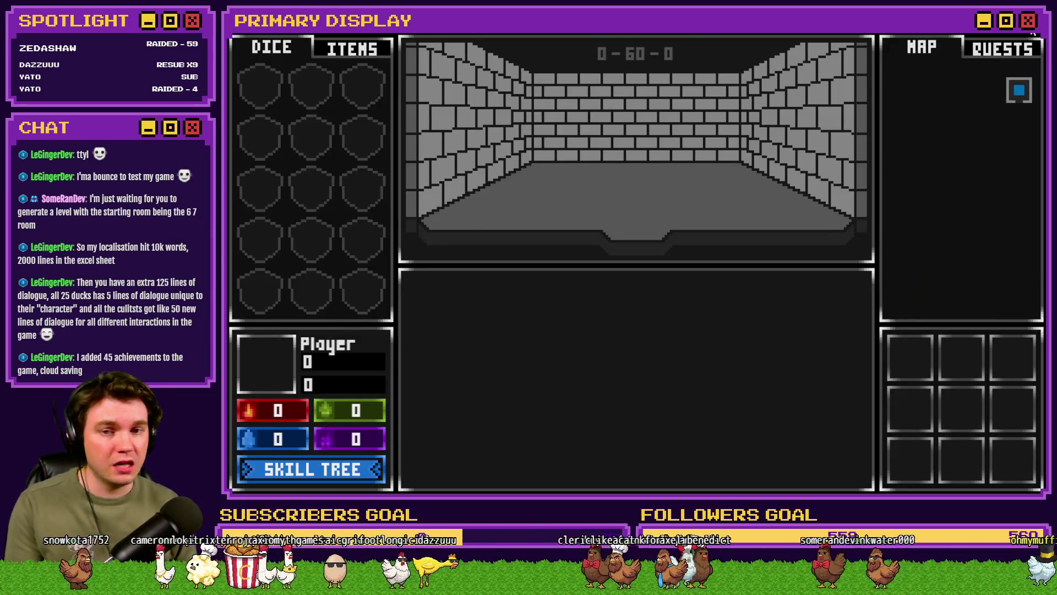
# Close the test game, set playerLocation Random to 42..42, and start a saved playtest.
pyautogui.click(1028, 21)
pyautogui.click(609, 57)
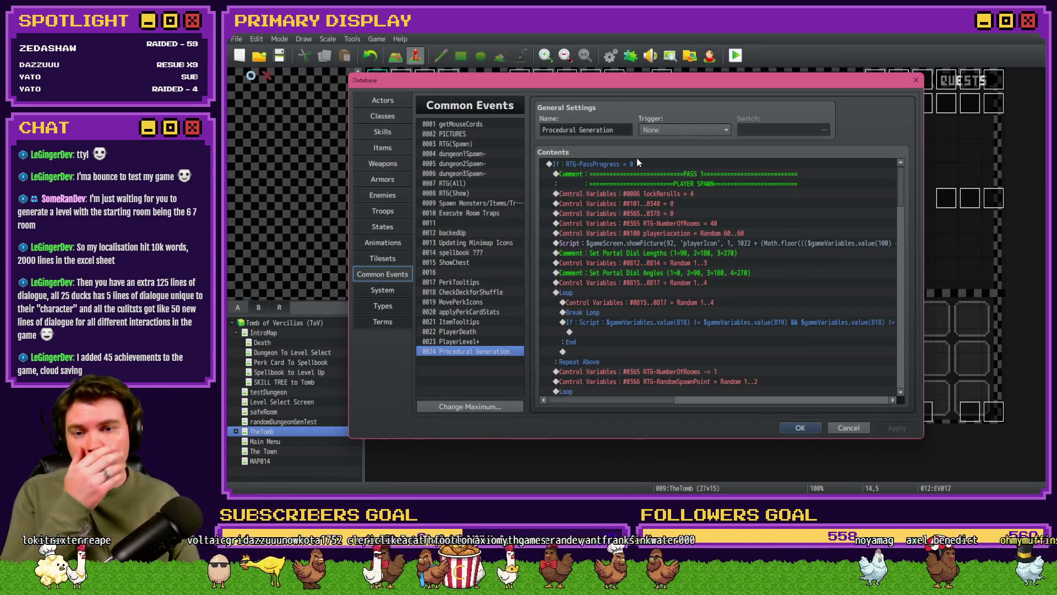
pyautogui.scroll(-5, 683, 292)
pyautogui.scroll(4, 683, 292)
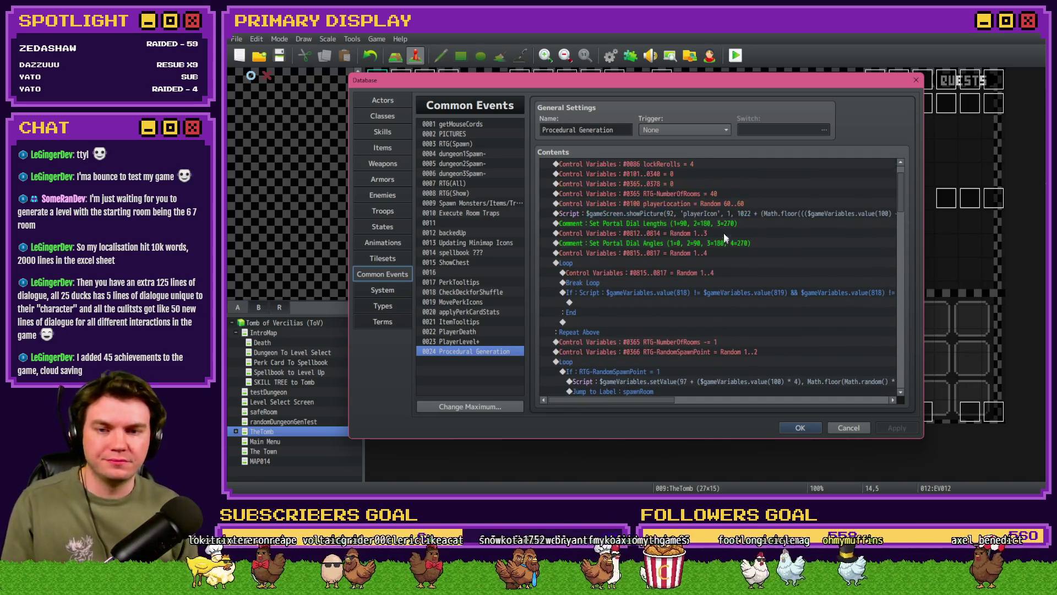
pyautogui.doubleClick(732, 204)
pyautogui.doubleClick(701, 320)
pyautogui.write('42')
pyautogui.press('Tab')
pyautogui.write('42')
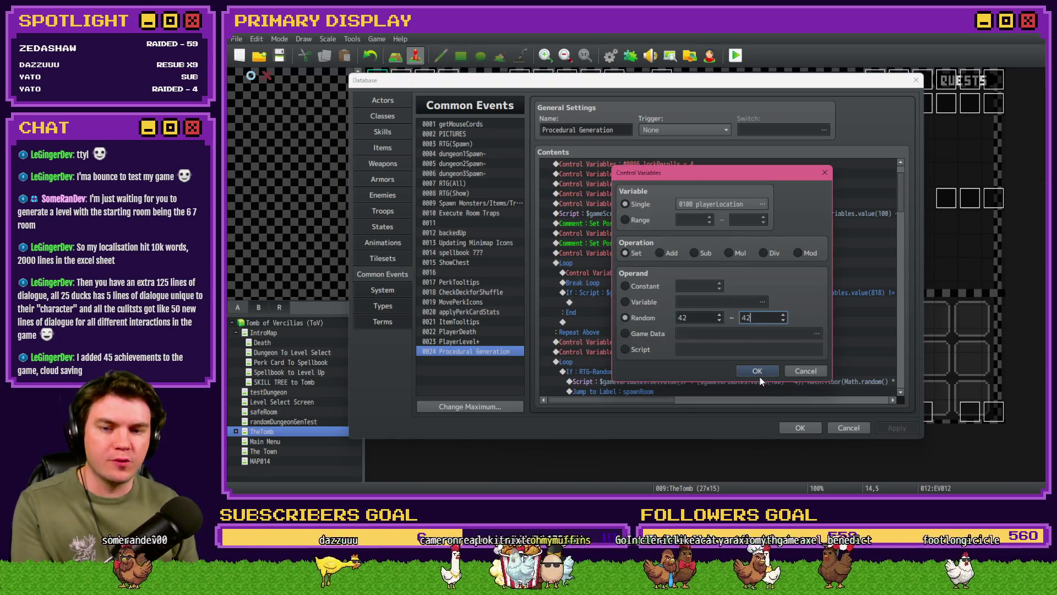
pyautogui.click(759, 373)
pyautogui.click(796, 429)
pyautogui.click(736, 56)
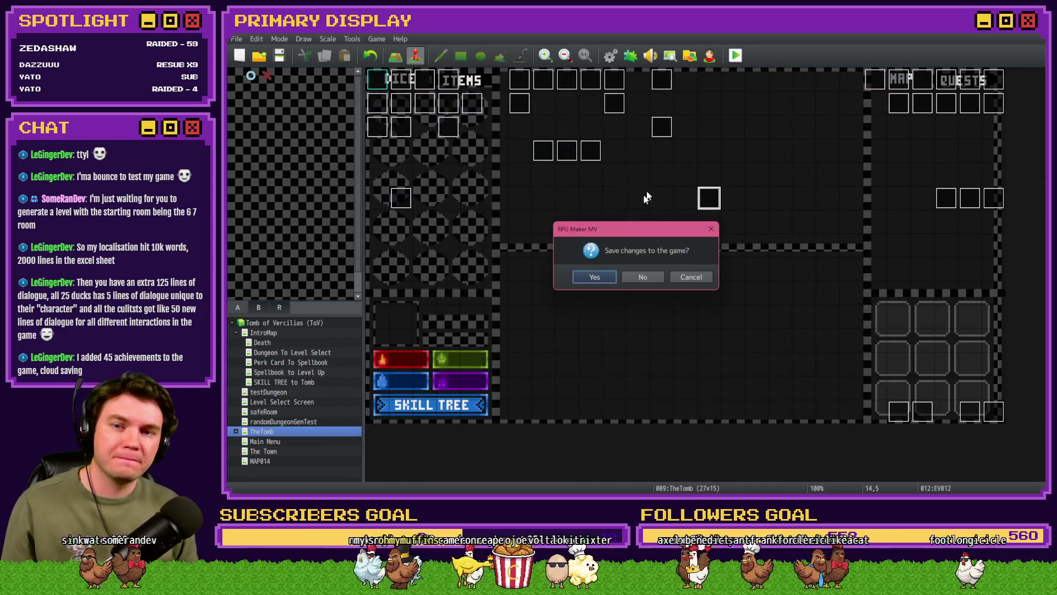
pyautogui.click(589, 277)
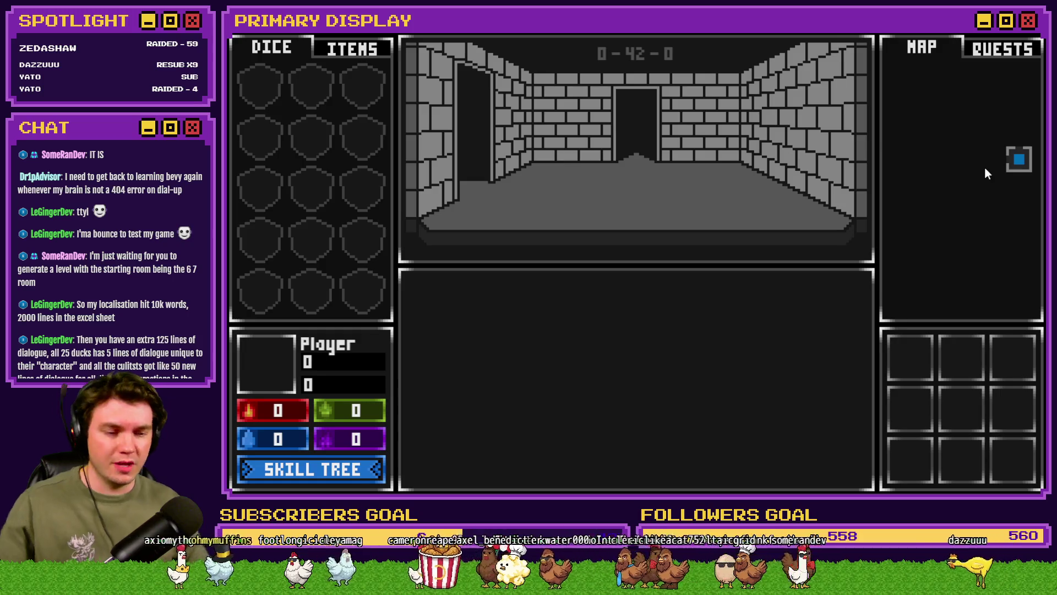
# Walk through a few rooms starting from room 0-42-0, then close the test game.
pyautogui.click(1022, 160)
pyautogui.click(1019, 167)
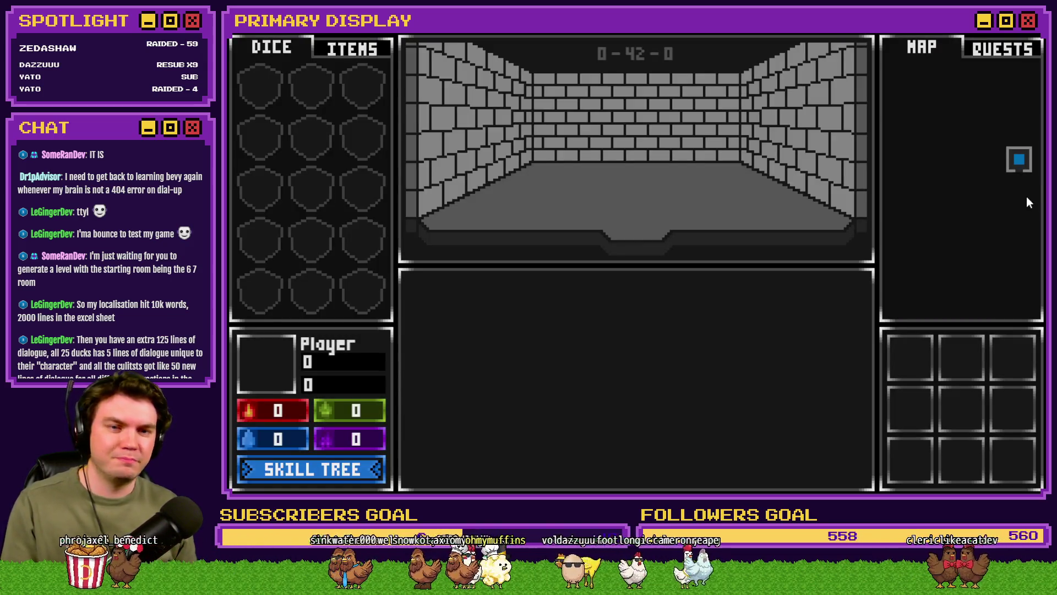
pyautogui.press('r')
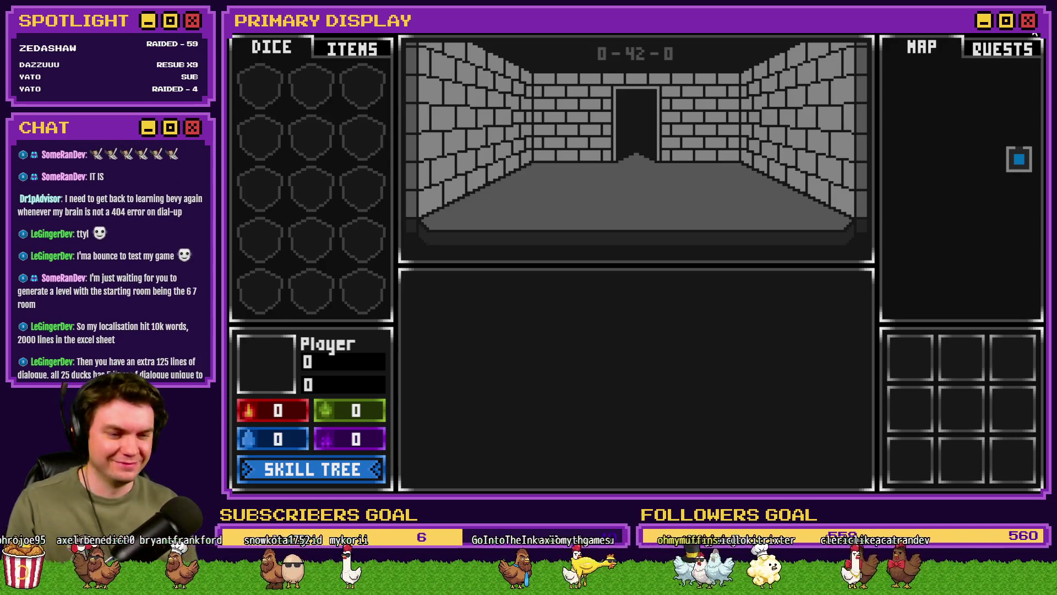
pyautogui.click(1034, 33)
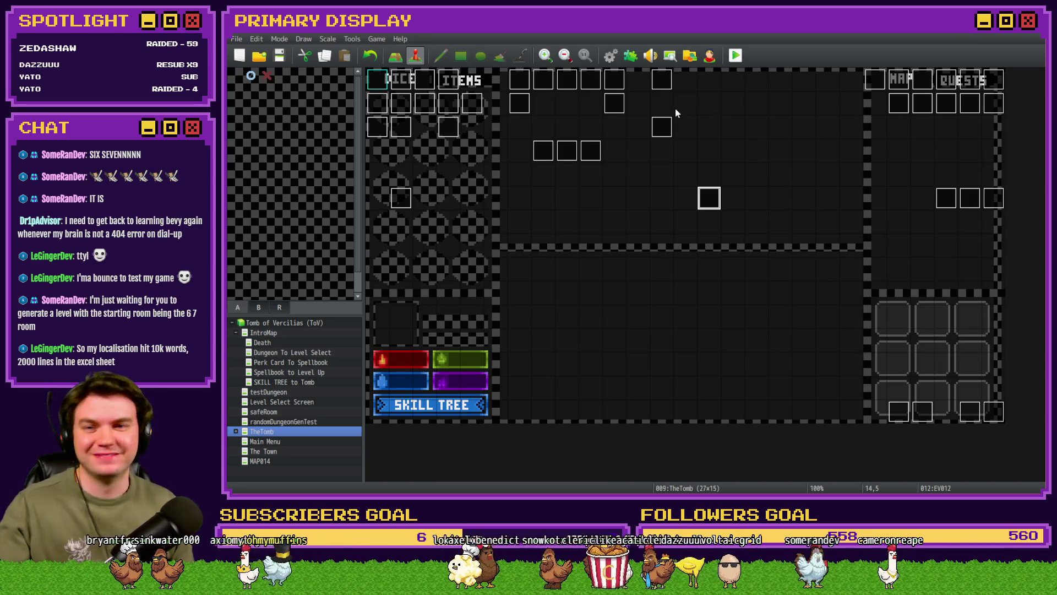
# Widen RTG-RandomSpawnPoint's random range to 1..4.
pyautogui.click(610, 56)
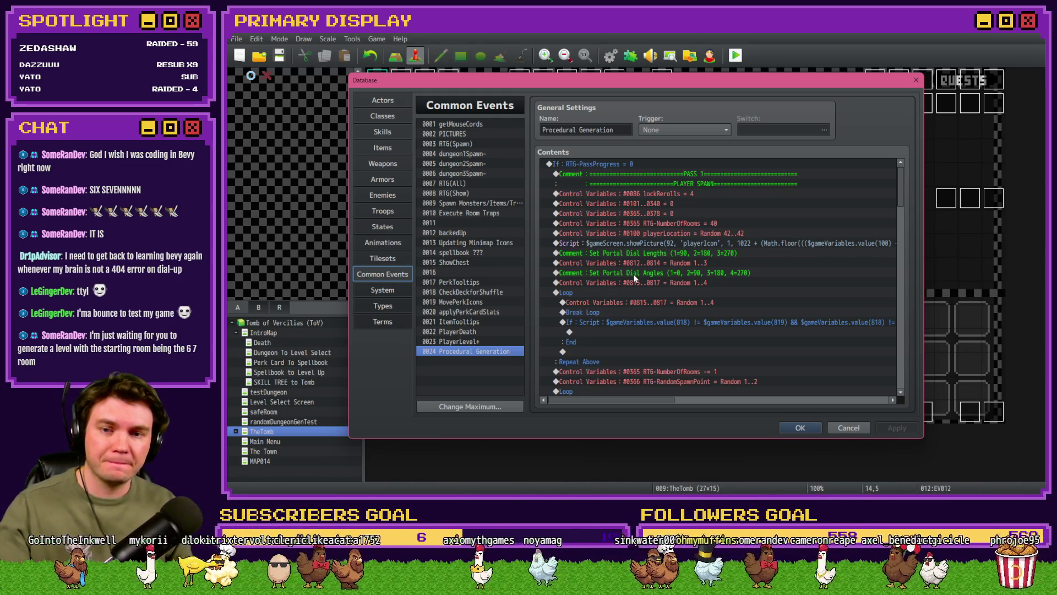
pyautogui.scroll(-5, 636, 283)
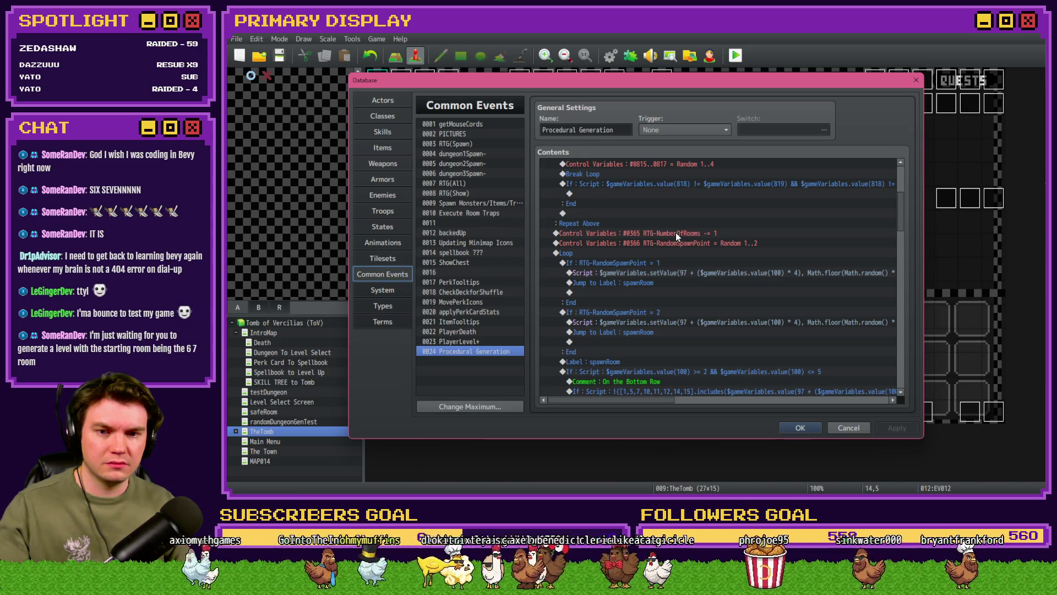
pyautogui.click(675, 233)
pyautogui.doubleClick(679, 243)
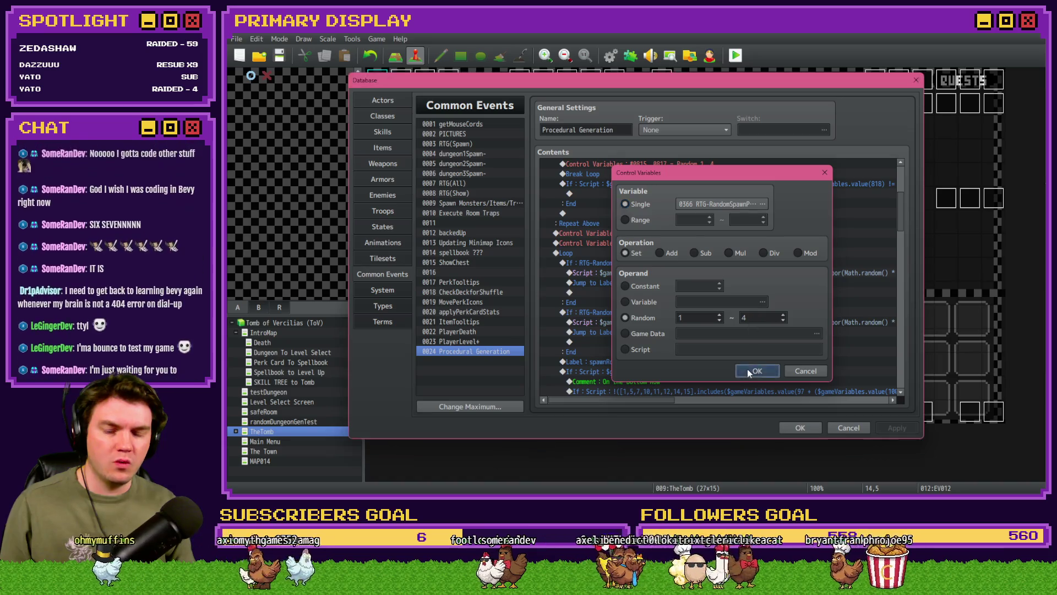
pyautogui.click(749, 369)
pyautogui.moveTo(628, 400)
pyautogui.mouseDown()
pyautogui.moveTo(664, 406)
pyautogui.moveTo(624, 403)
pyautogui.mouseUp()
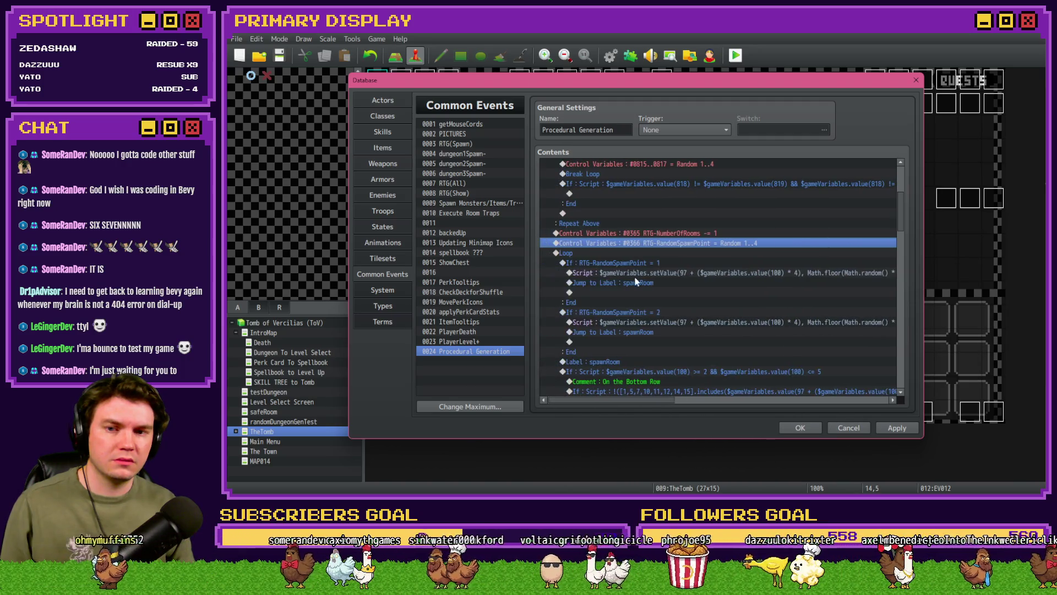
# Duplicate the RTG-RandomSpawnPoint = 2 branch and change its condition to 3.
pyautogui.click(642, 266)
pyautogui.click(646, 312)
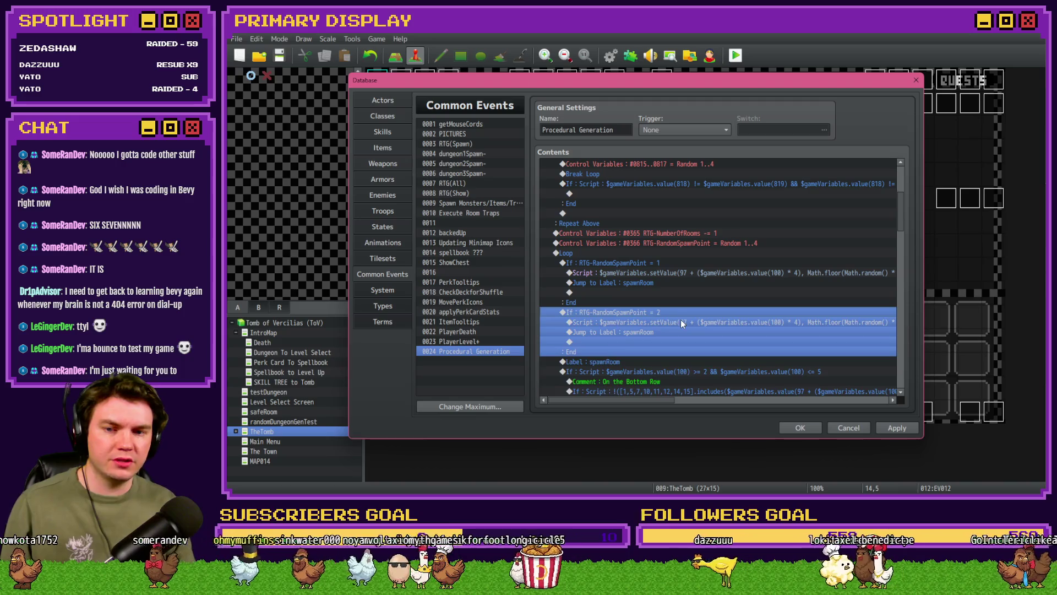
pyautogui.hotkey('ctrl', 'c')
pyautogui.hotkey('ctrl', 'v')
pyautogui.doubleClick(697, 312)
pyautogui.write('3')
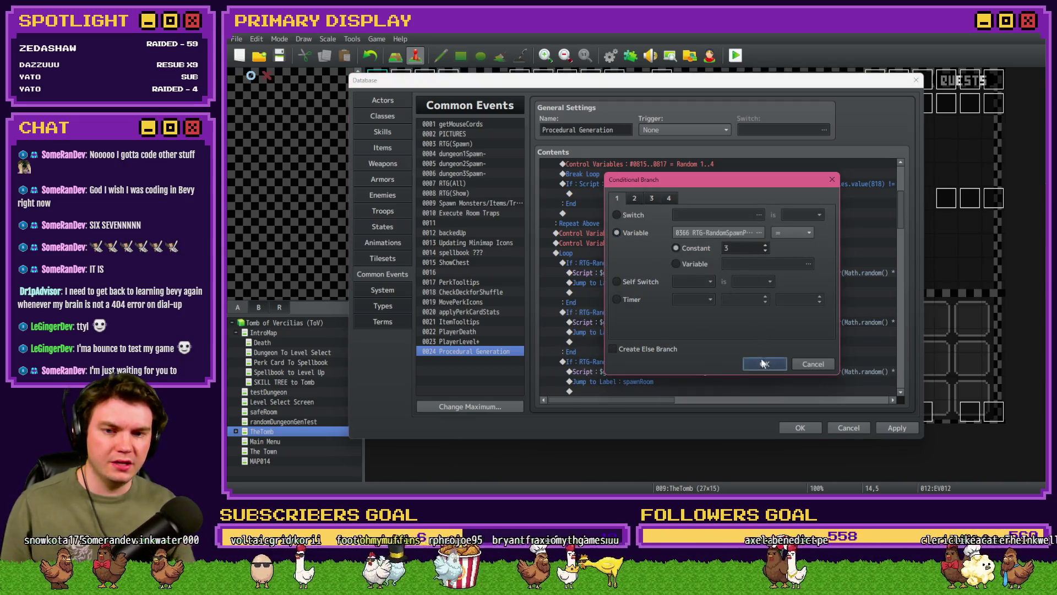
pyautogui.click(764, 363)
# Edit the new branch's script to Math.floor(Math.random() * (14 - 11 + 1)) + 11.
pyautogui.doubleClick(690, 311)
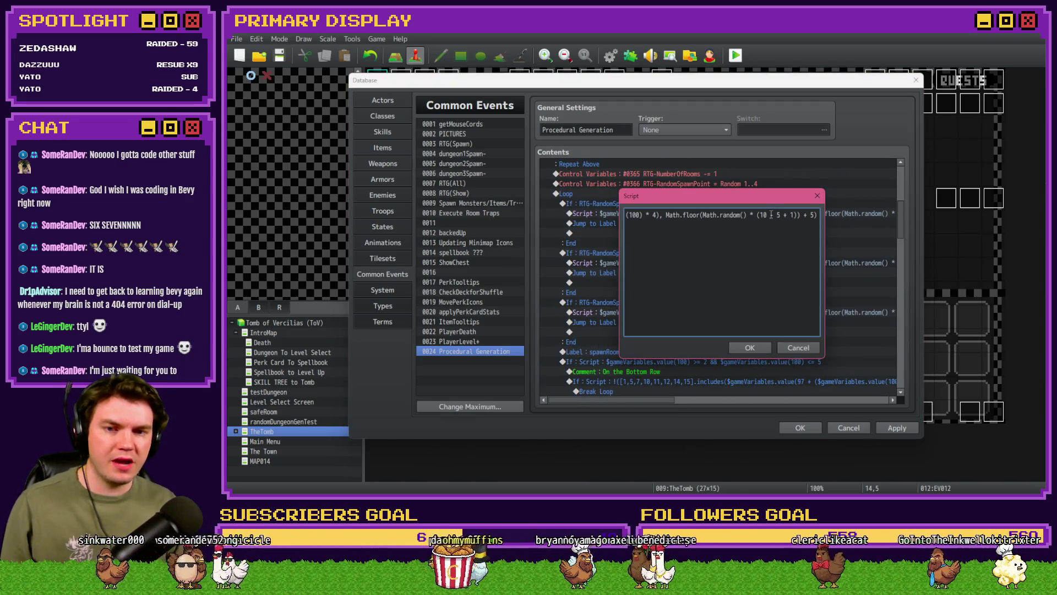
pyautogui.hotkey('alt', 'Tab')
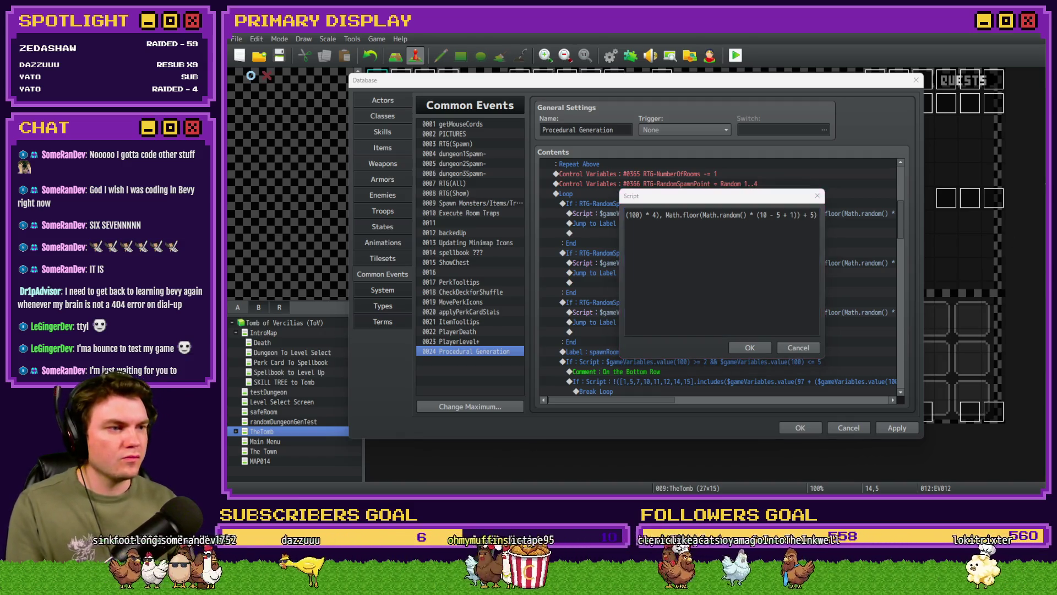
pyautogui.click(765, 216)
pyautogui.press('BackSpace')
pyautogui.write('1')
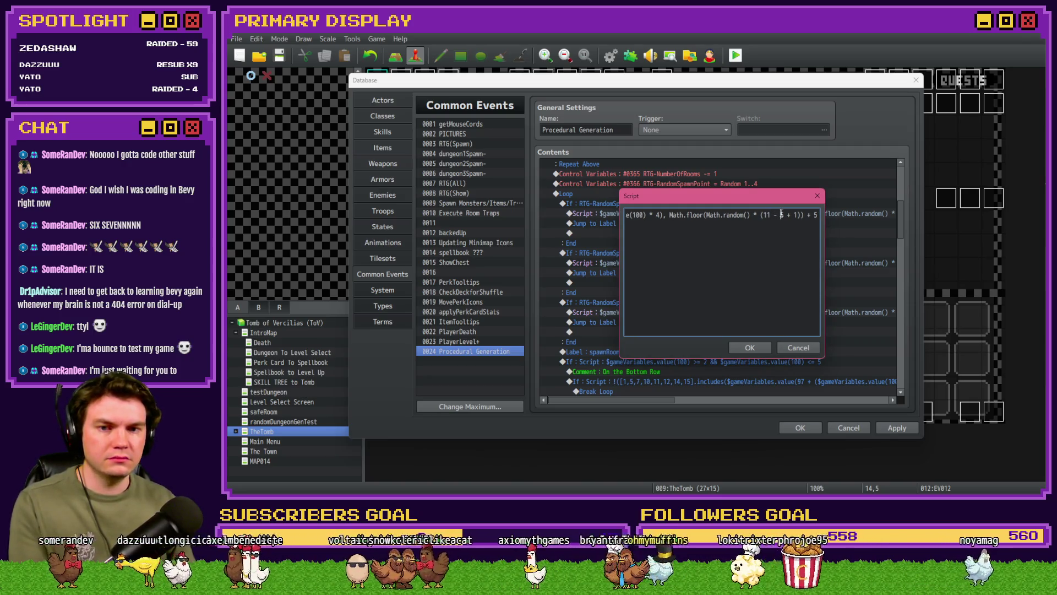
pyautogui.doubleClick(781, 214)
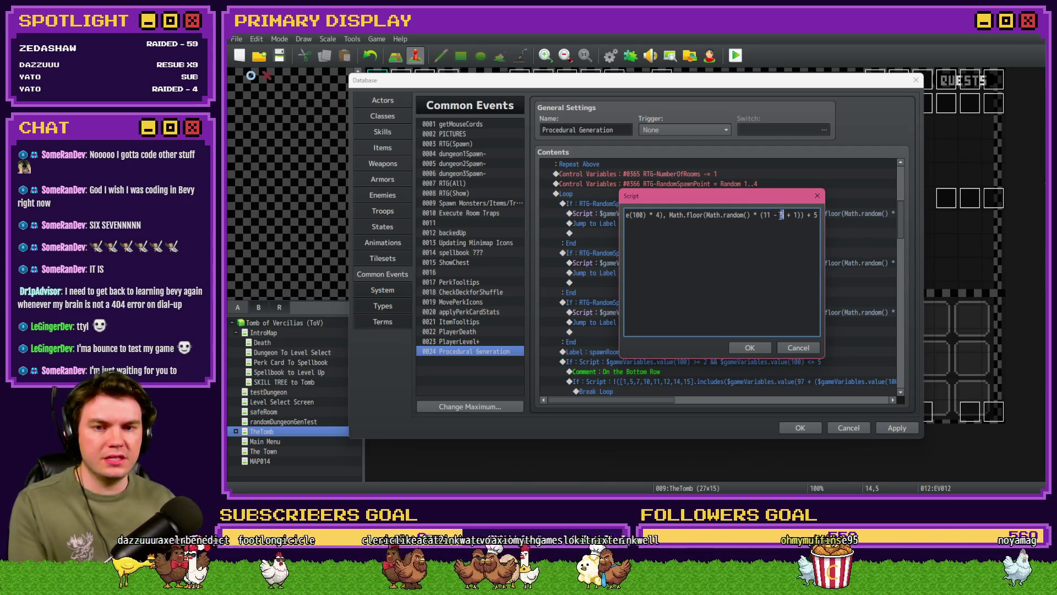
pyautogui.write('11 - 11')
pyautogui.doubleClick(760, 215)
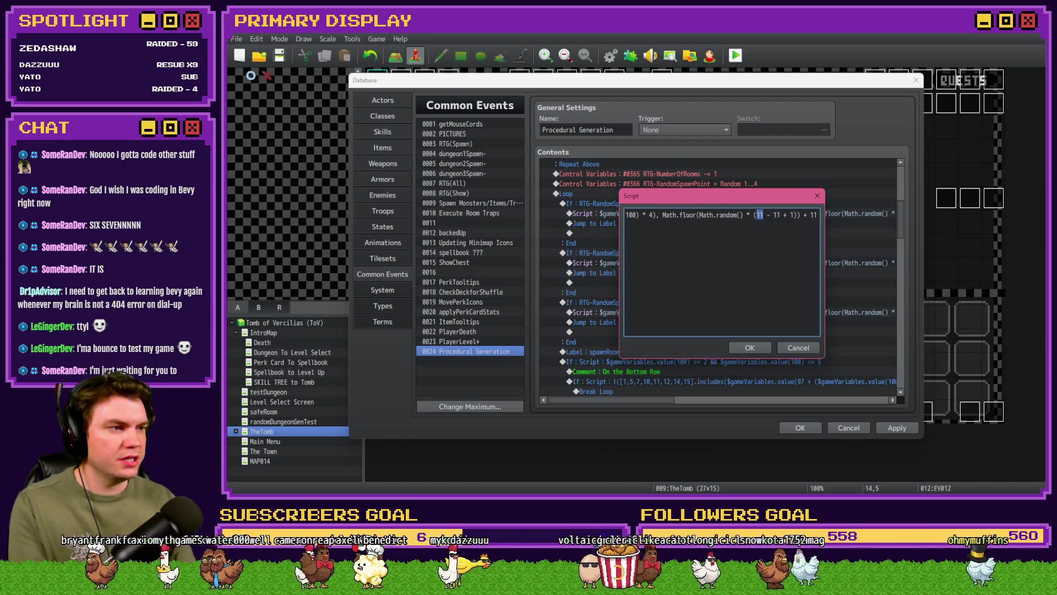
pyautogui.write('14')
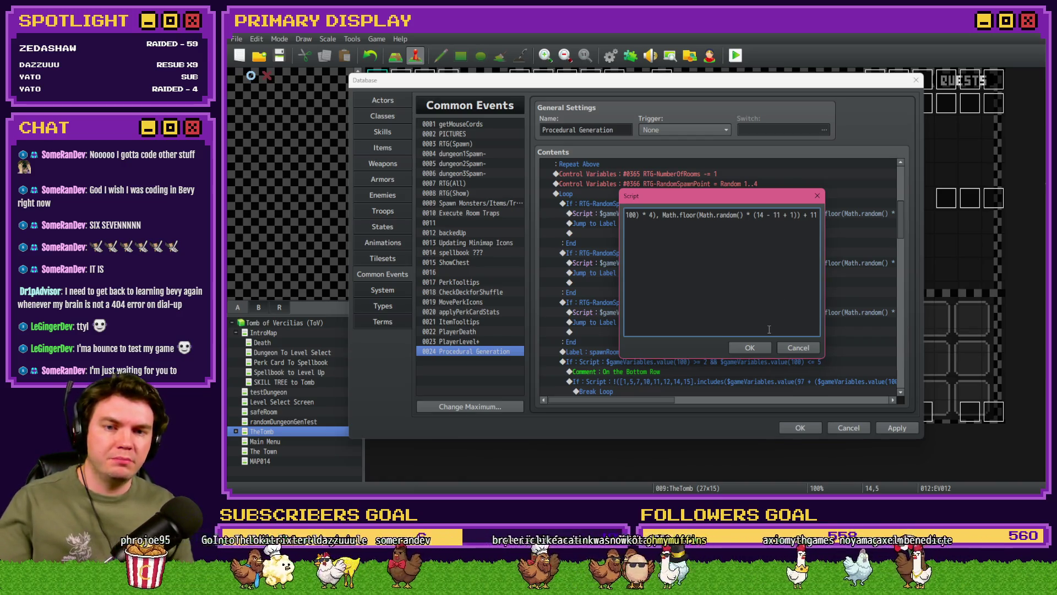
pyautogui.click(754, 347)
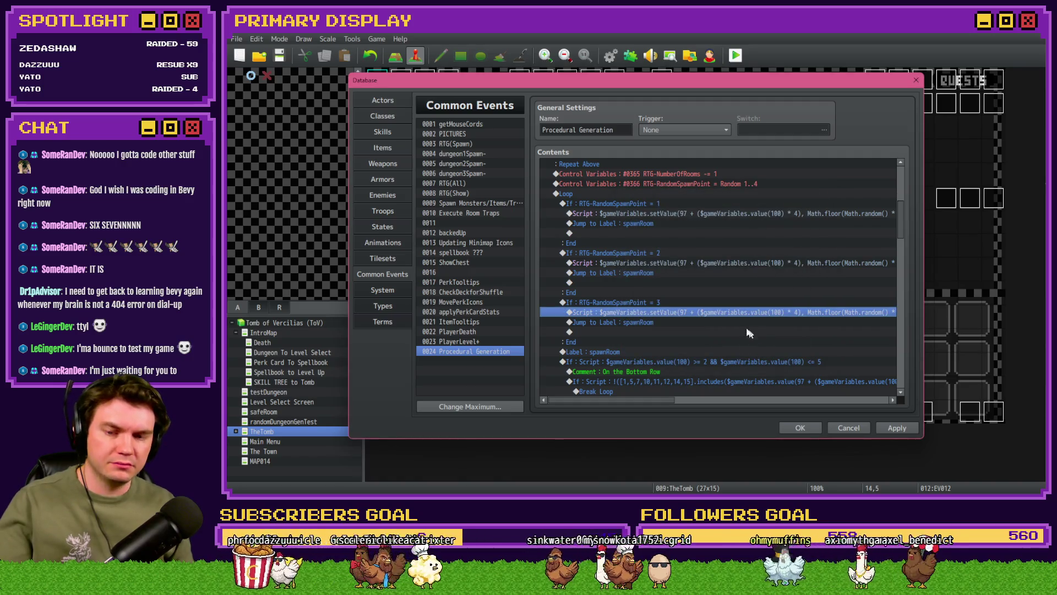
# Duplicate the spawn point 3 branch as a spawn point 4 branch.
pyautogui.click(700, 304)
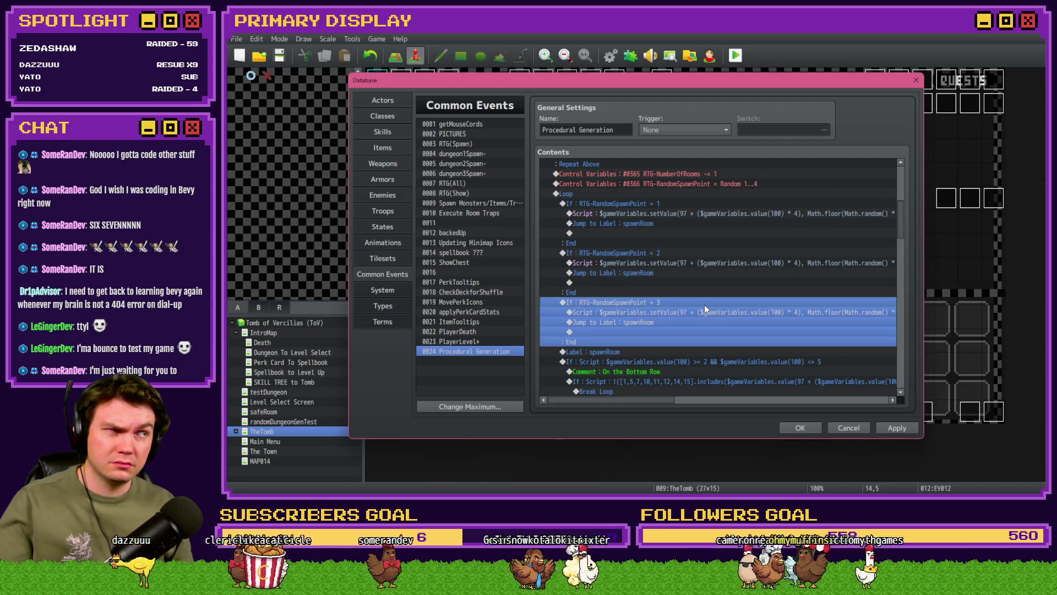
pyautogui.hotkey('ctrl', 'c')
pyautogui.hotkey('ctrl', 'v')
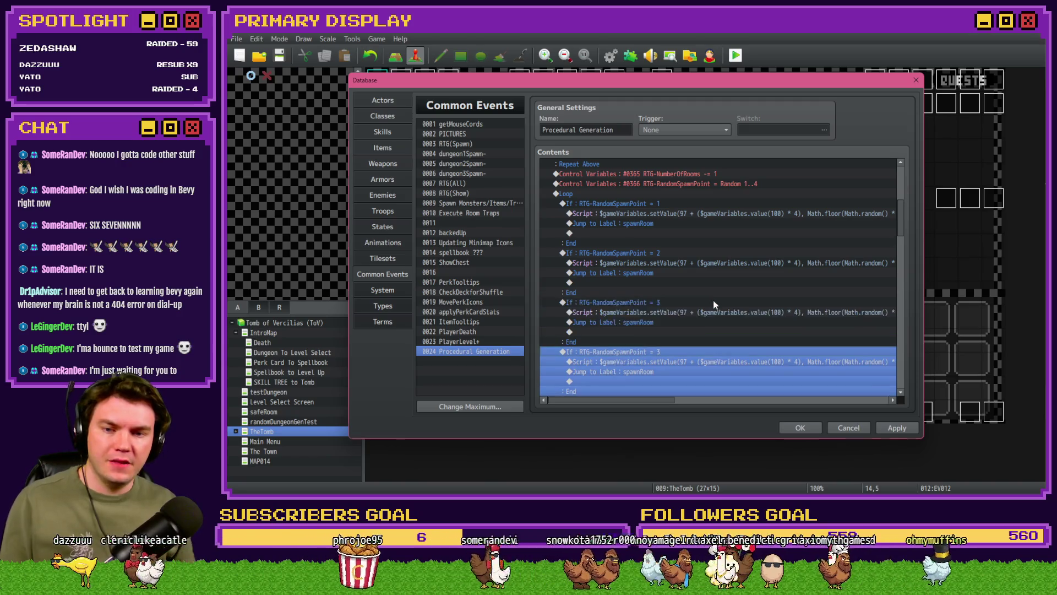
pyautogui.press('space')
pyautogui.click(763, 363)
# Replace branch 4's random script with a fixed 15, then apply and close the database.
pyautogui.click(692, 356)
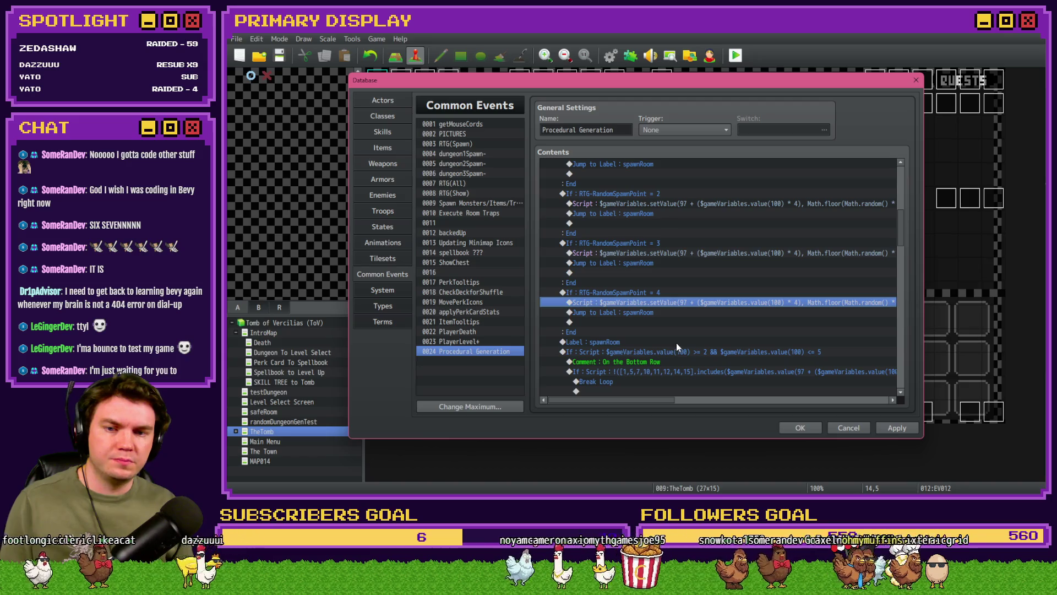
pyautogui.press('Return')
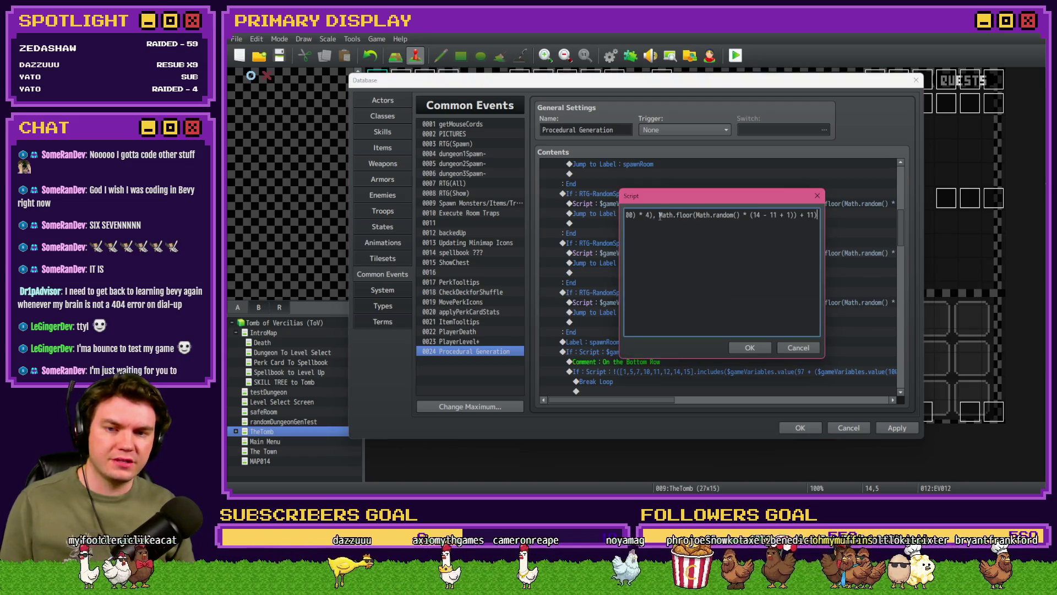
pyautogui.moveTo(659, 215); pyautogui.dragTo(820, 215)
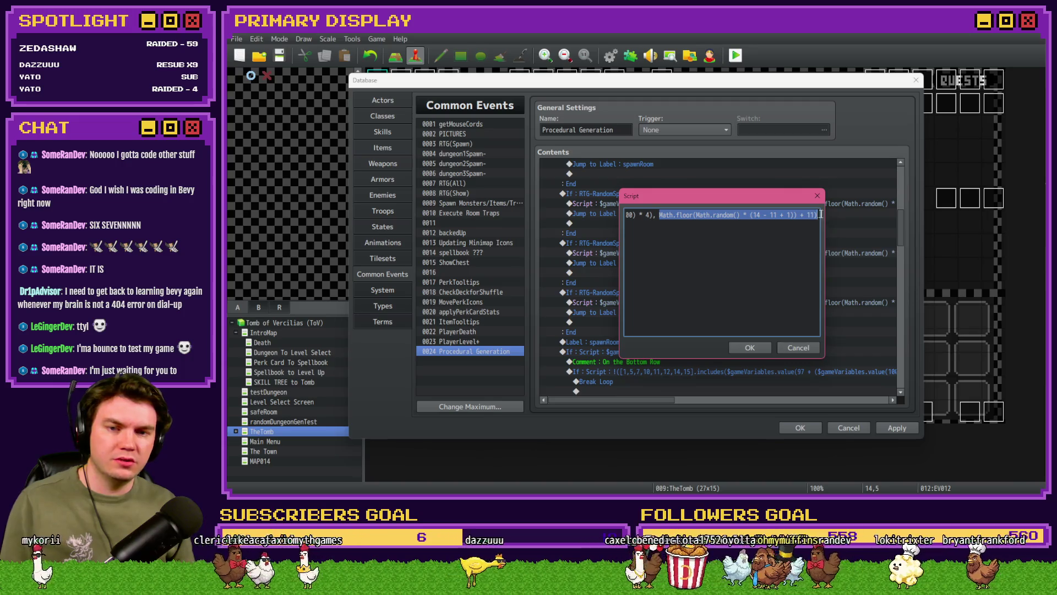
pyautogui.write('15')
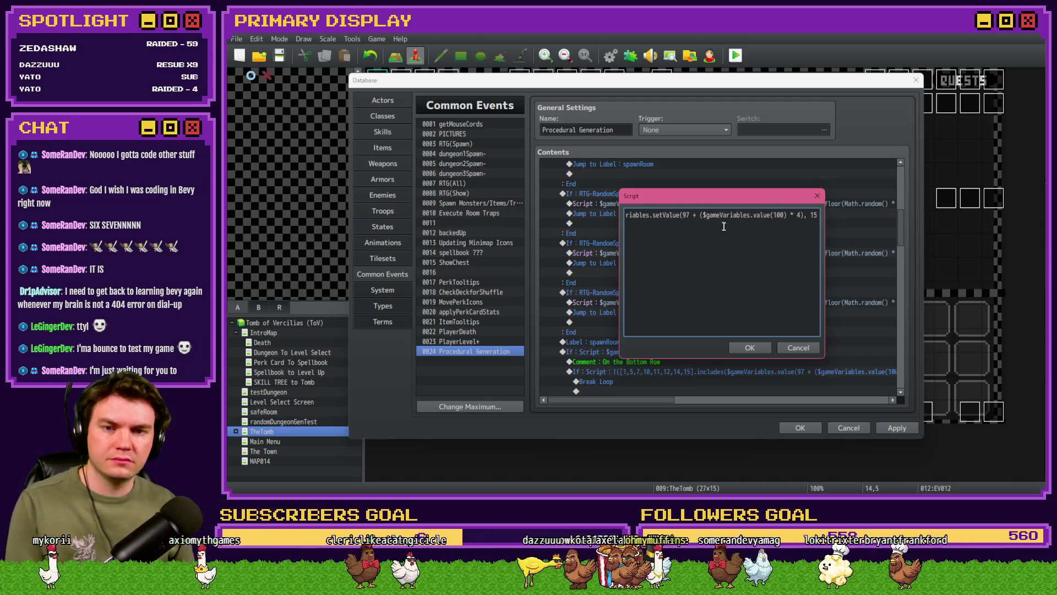
pyautogui.hotkey('ctrl', 'a')
pyautogui.click(706, 215)
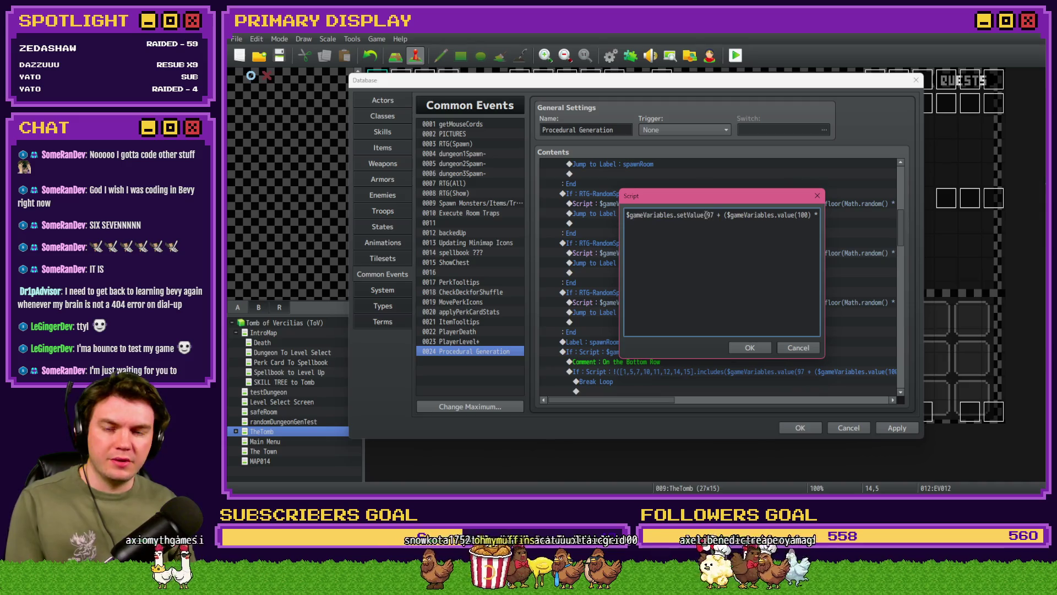
pyautogui.moveTo(799, 215); pyautogui.dragTo(846, 218)
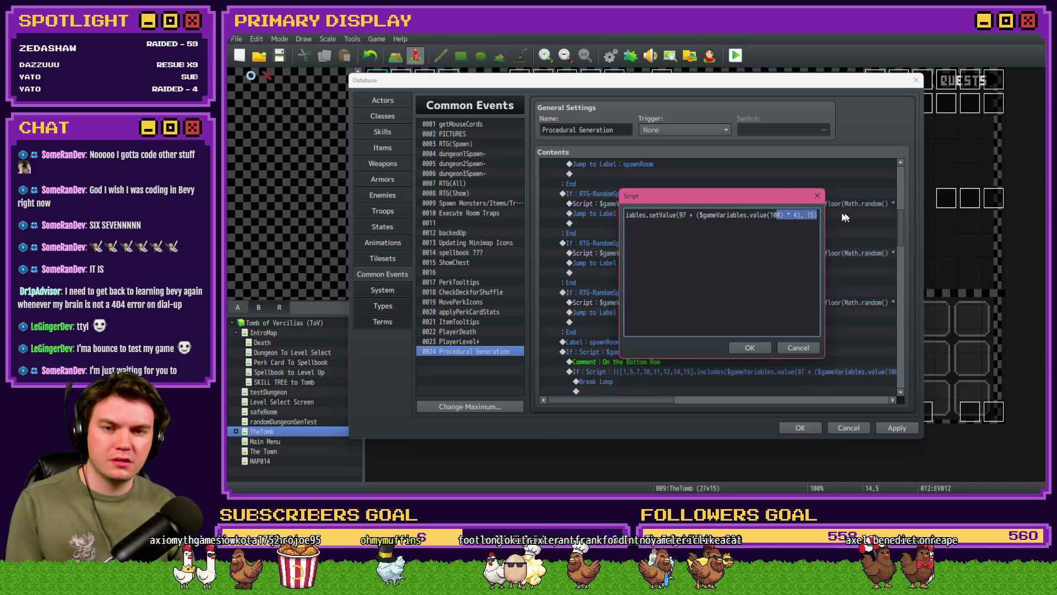
pyautogui.click(754, 348)
pyautogui.click(886, 425)
pyautogui.click(793, 428)
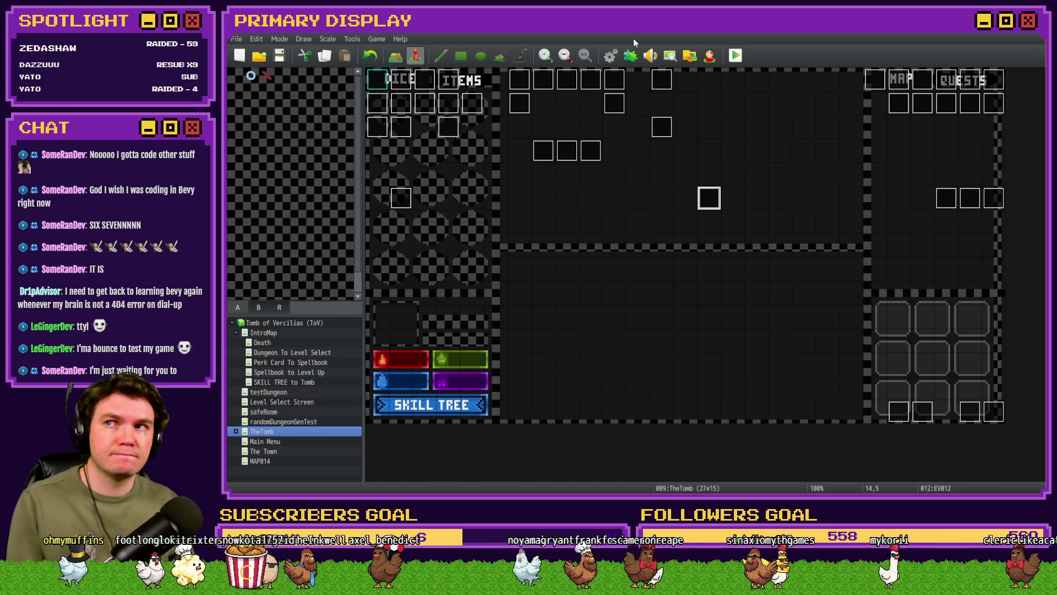
# Playtest from room 0-42-0, step left once, and close the game.
pyautogui.click(618, 55)
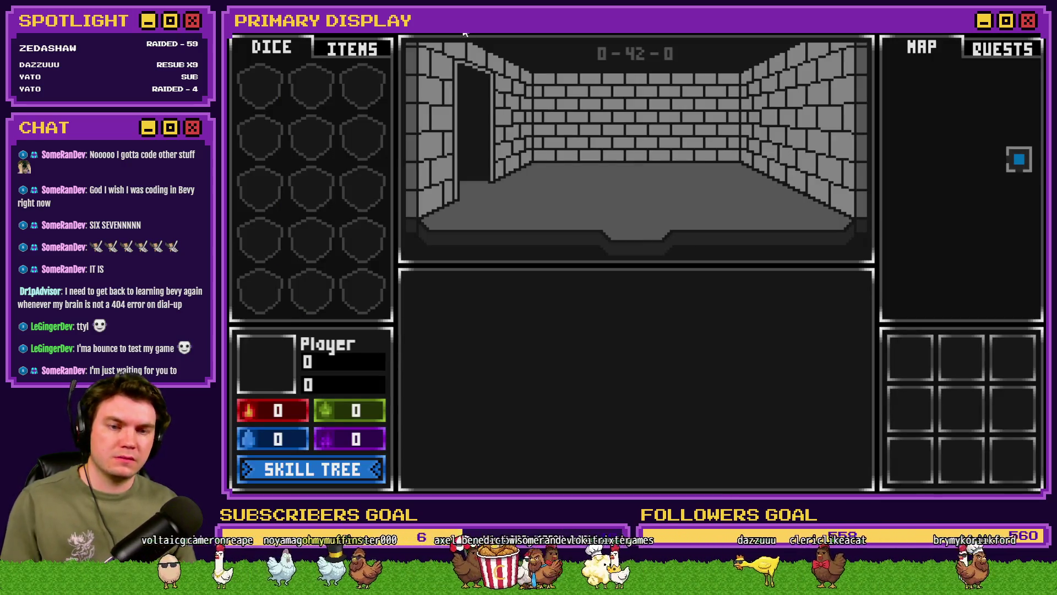
pyautogui.press('Left')
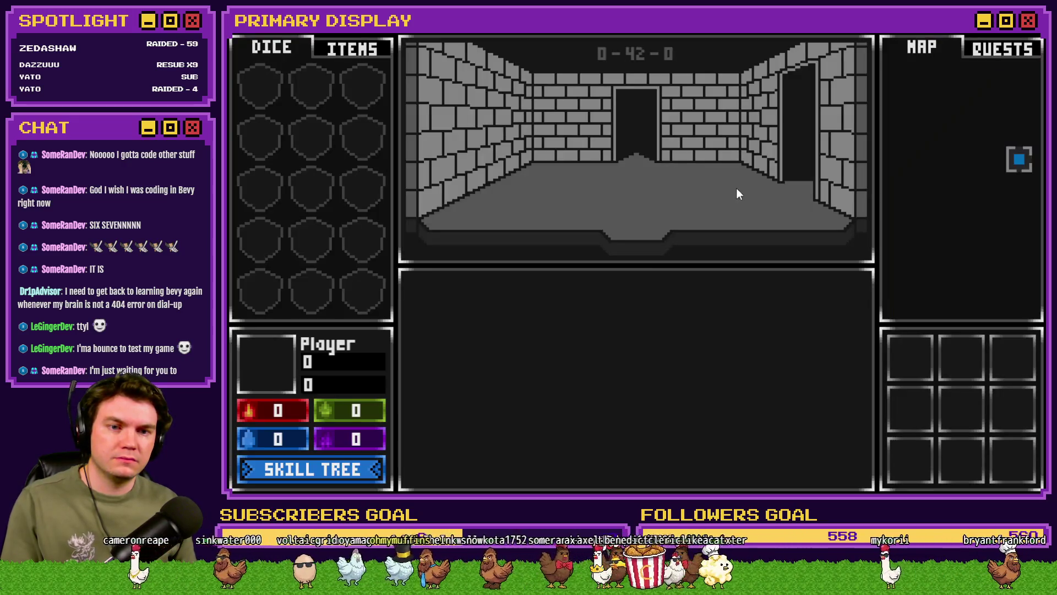
pyautogui.hotkey('alt', 'F4')
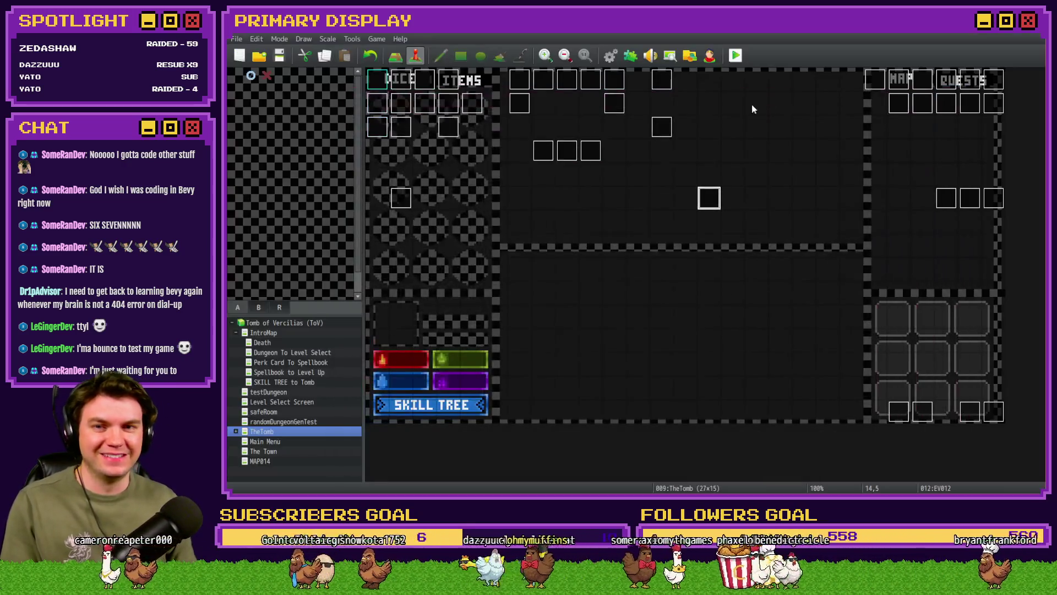
# Review the Procedural Generation common event in the database, close it, then reopen and close it again.
pyautogui.click(610, 55)
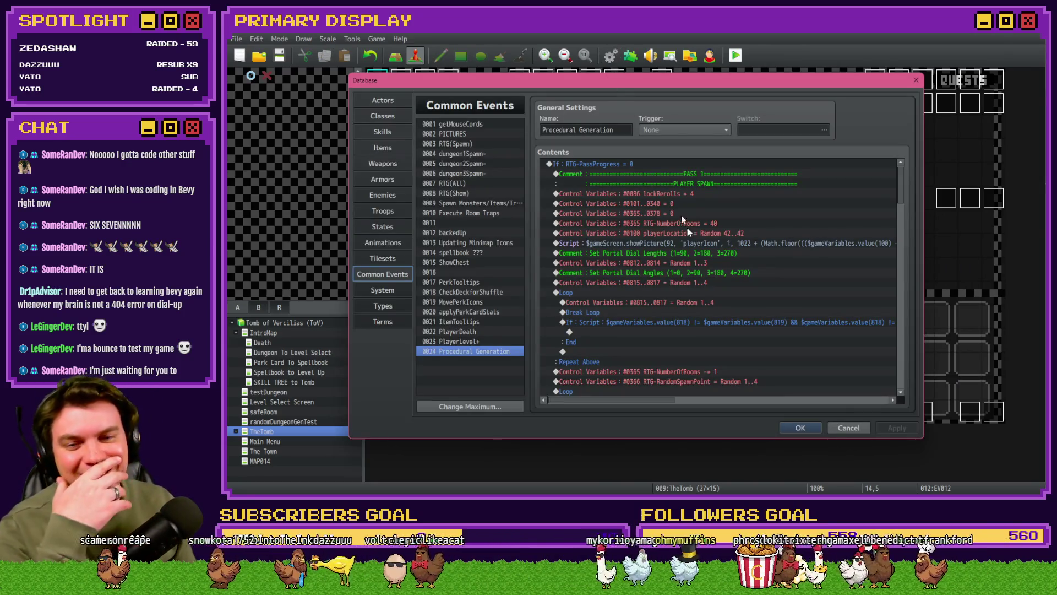
pyautogui.scroll(-3, 700, 248)
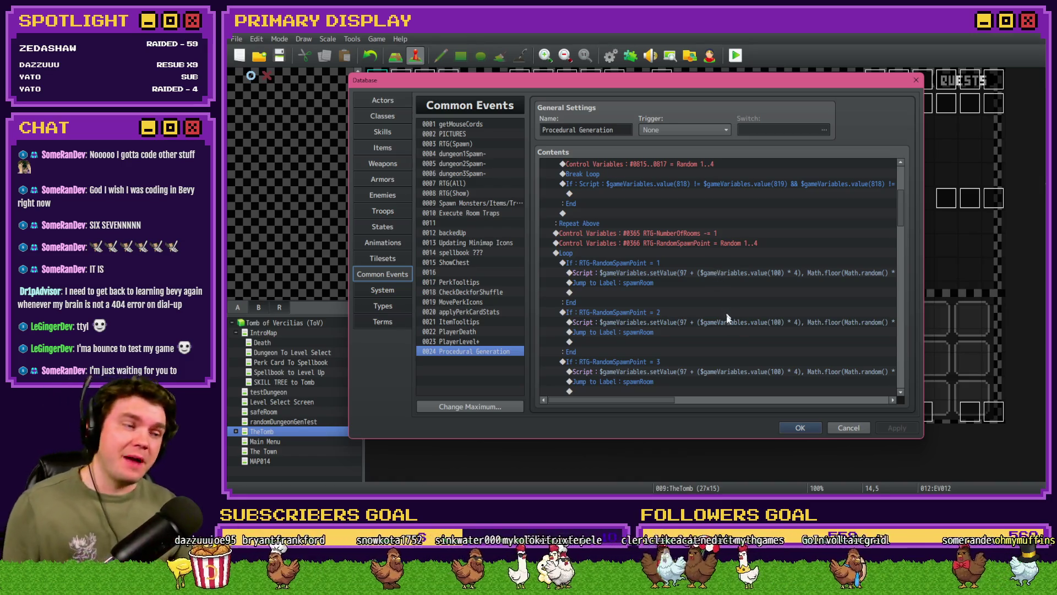
pyautogui.click(802, 429)
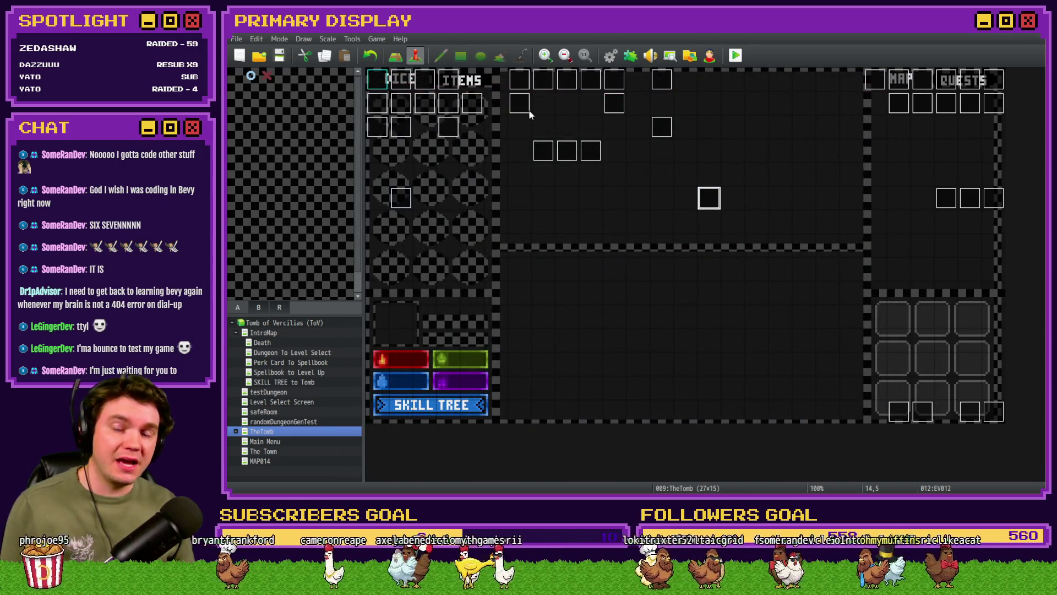
pyautogui.click(610, 55)
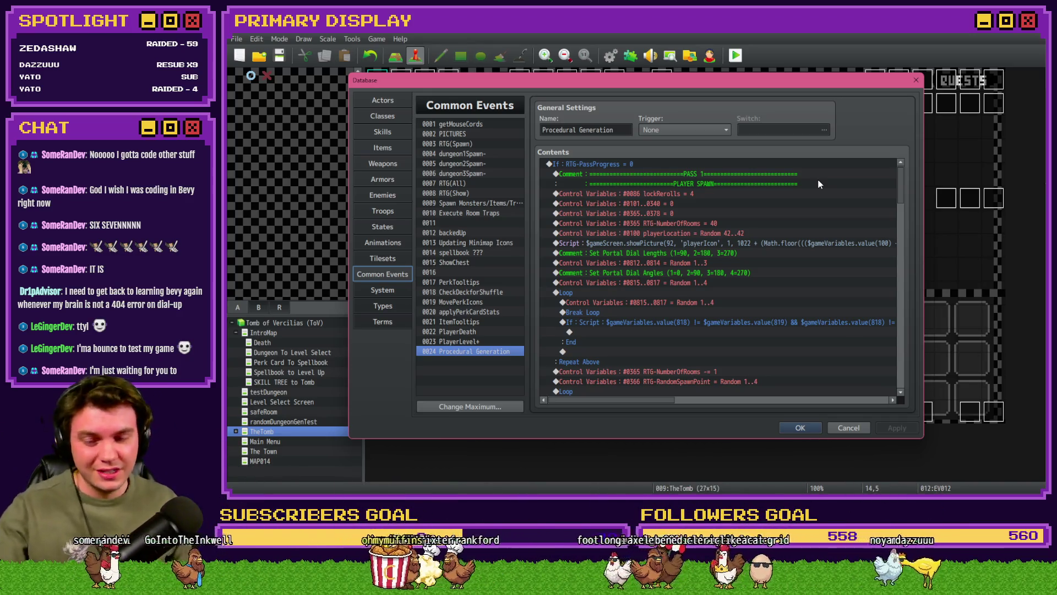
pyautogui.click(802, 425)
# Switch the Int/Movement event's common event call to 0003 RTG(Spawn), then save and playtest.
pyautogui.doubleClick(402, 83)
pyautogui.moveTo(870, 174); pyautogui.dragTo(878, 256)
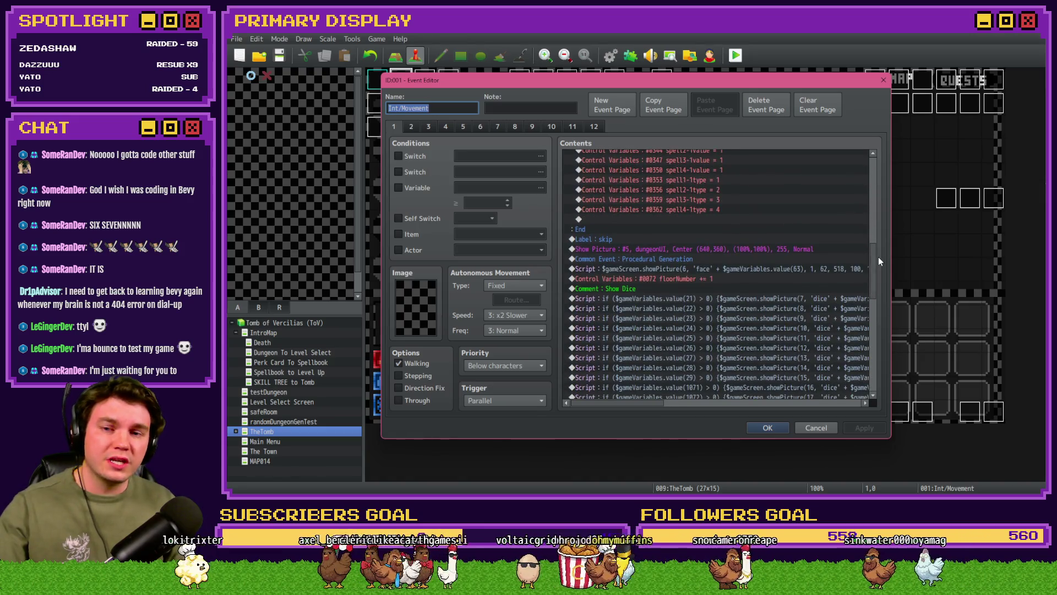
pyautogui.doubleClick(671, 256)
pyautogui.click(697, 276)
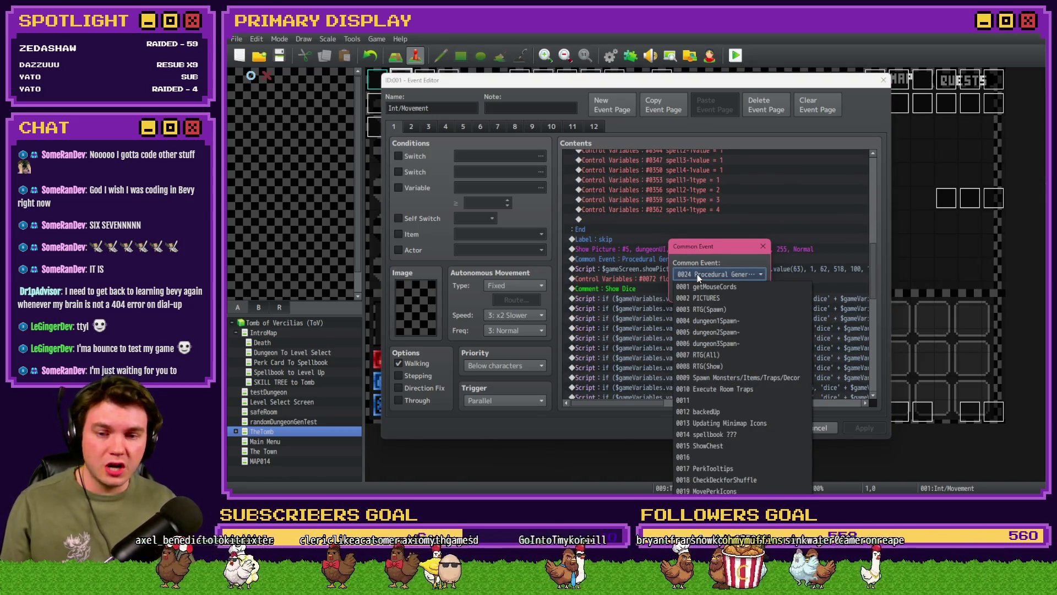
pyautogui.click(718, 309)
pyautogui.click(715, 290)
pyautogui.click(768, 427)
pyautogui.click(736, 55)
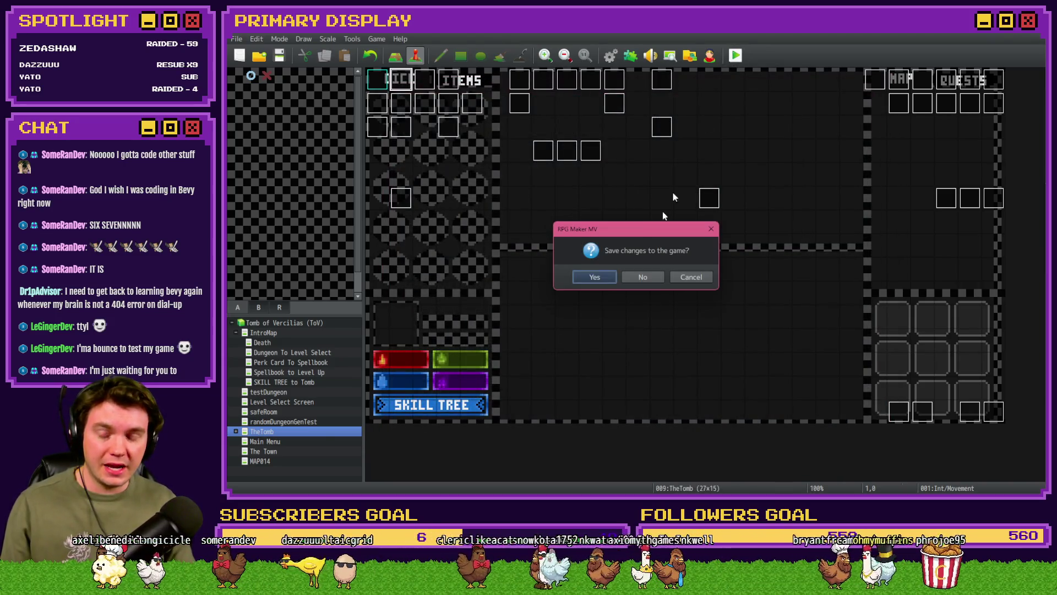
pyautogui.click(614, 271)
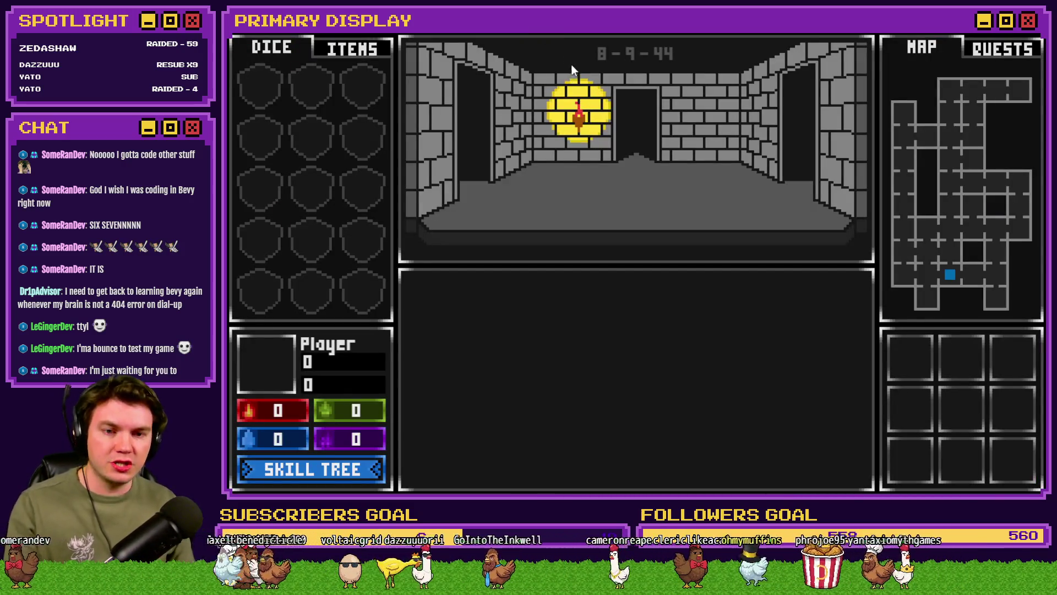
# Reroll the dungeon nine times with R, seeing rooms like 51-44-20 and 37-54-15, then close after the loading error.
pyautogui.press('r')
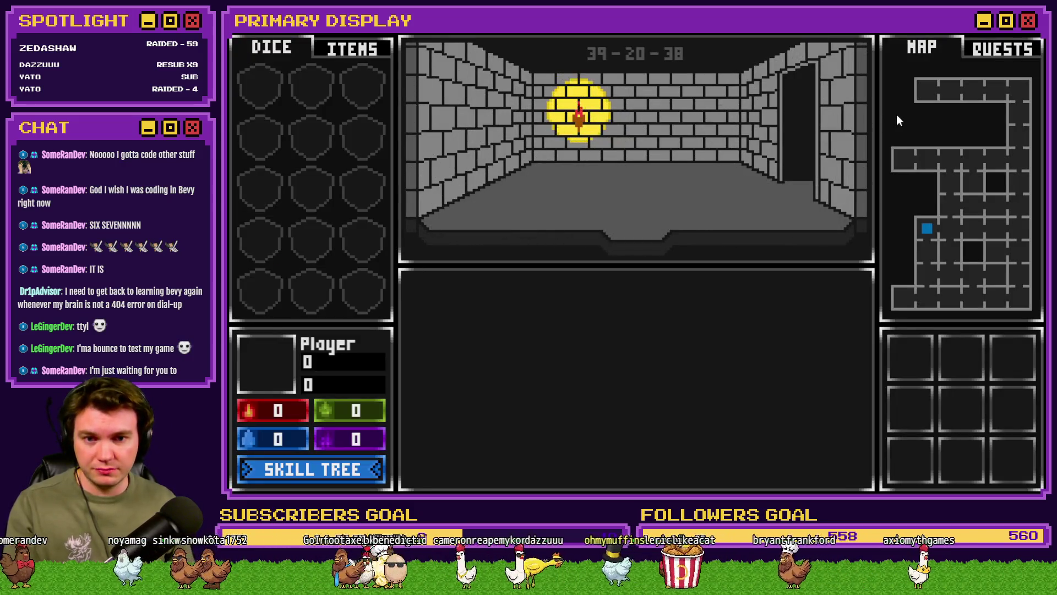
pyautogui.press('r')
pyautogui.press('r')
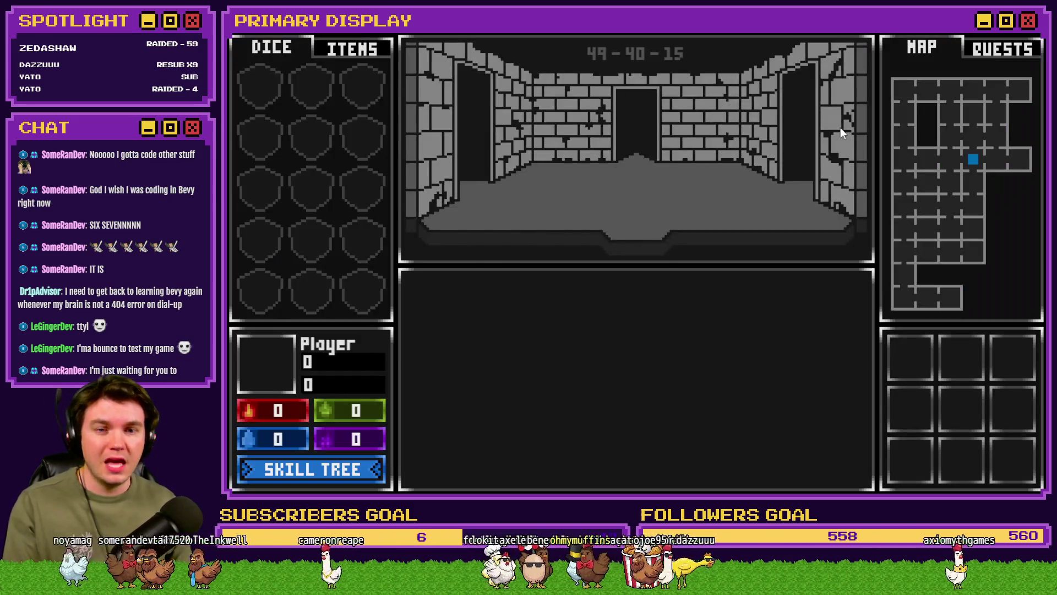
pyautogui.press('r')
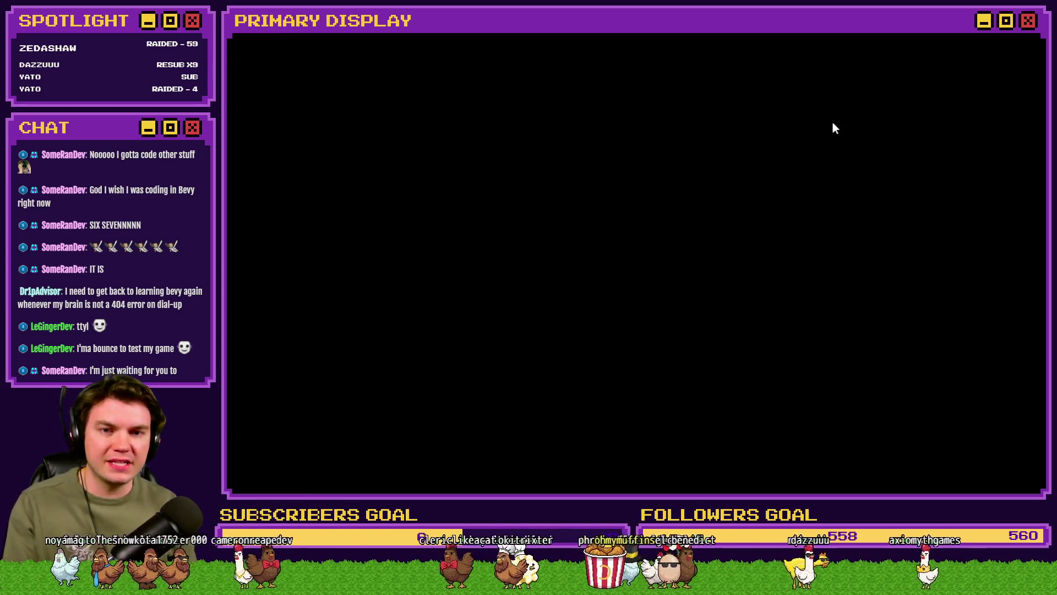
pyautogui.press('r')
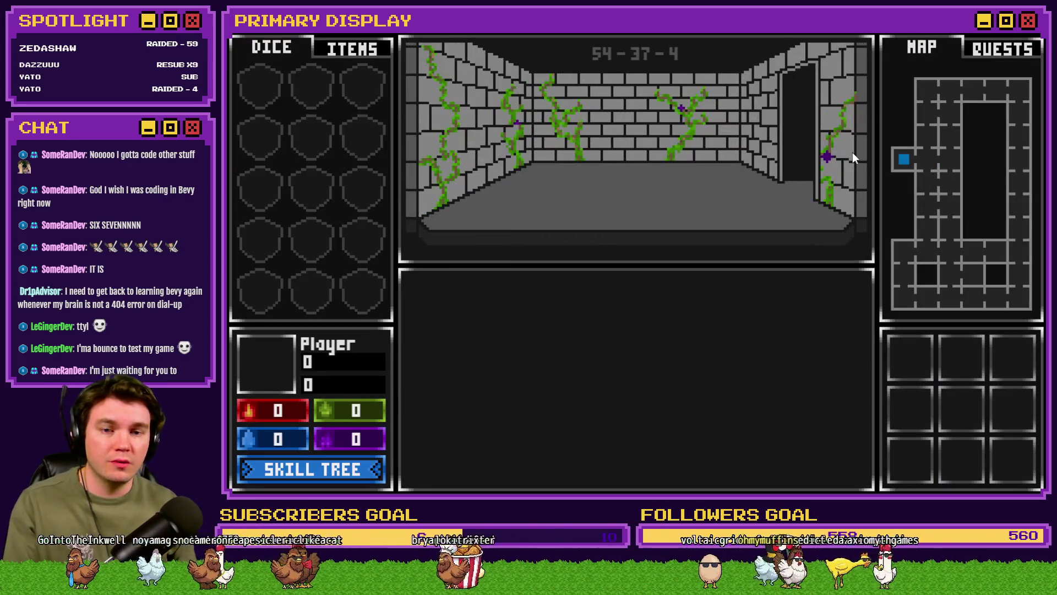
pyautogui.press('r')
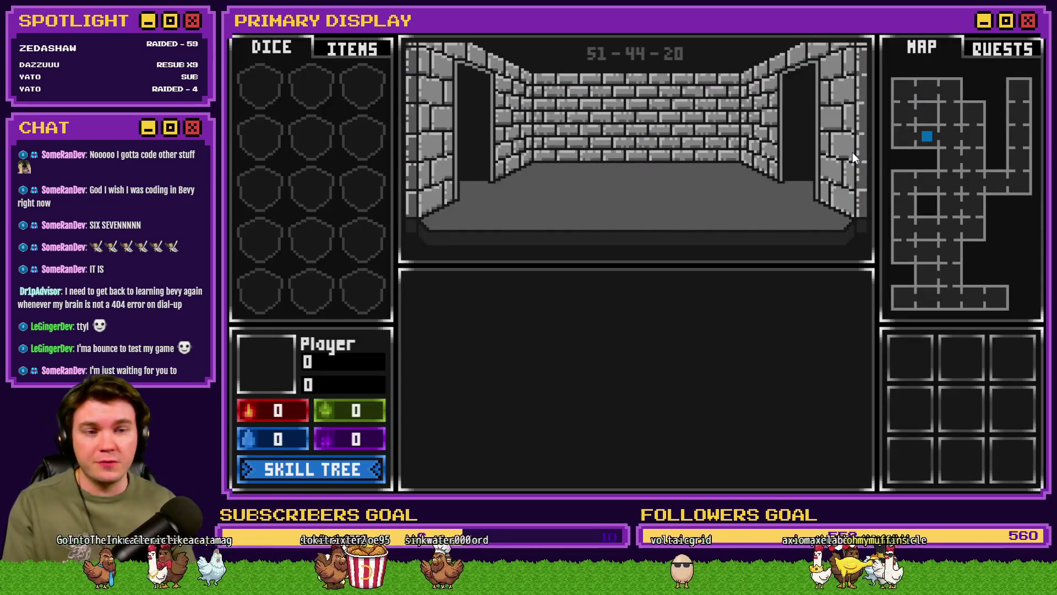
pyautogui.press('r')
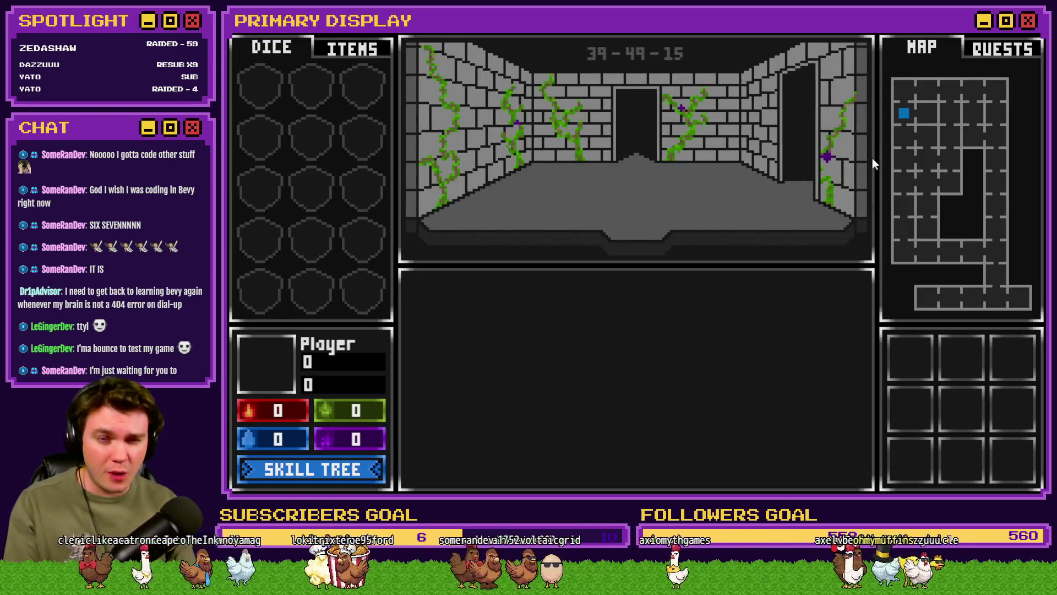
pyautogui.press('r')
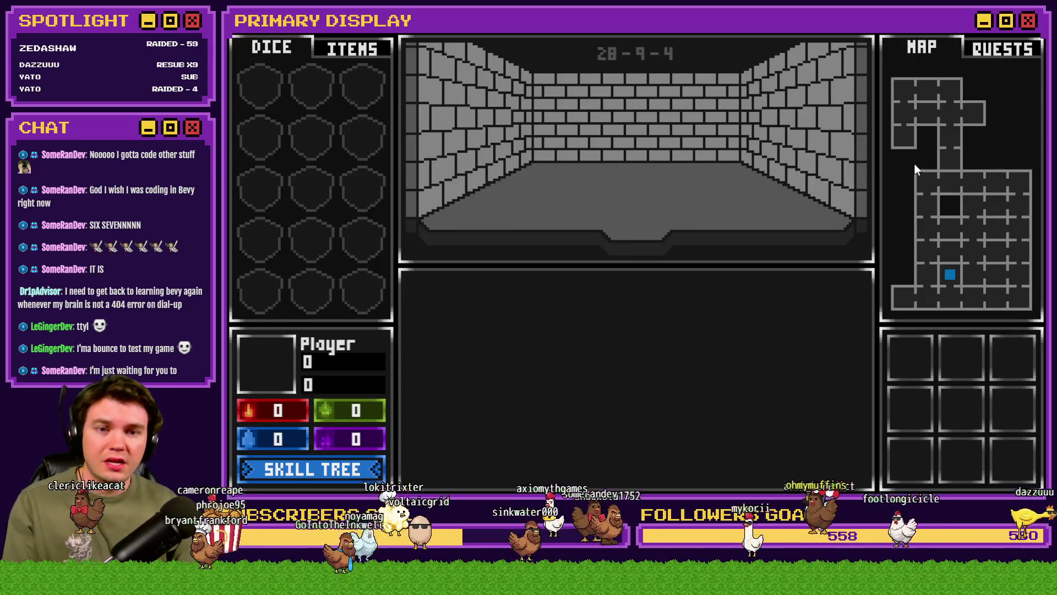
pyautogui.press('r')
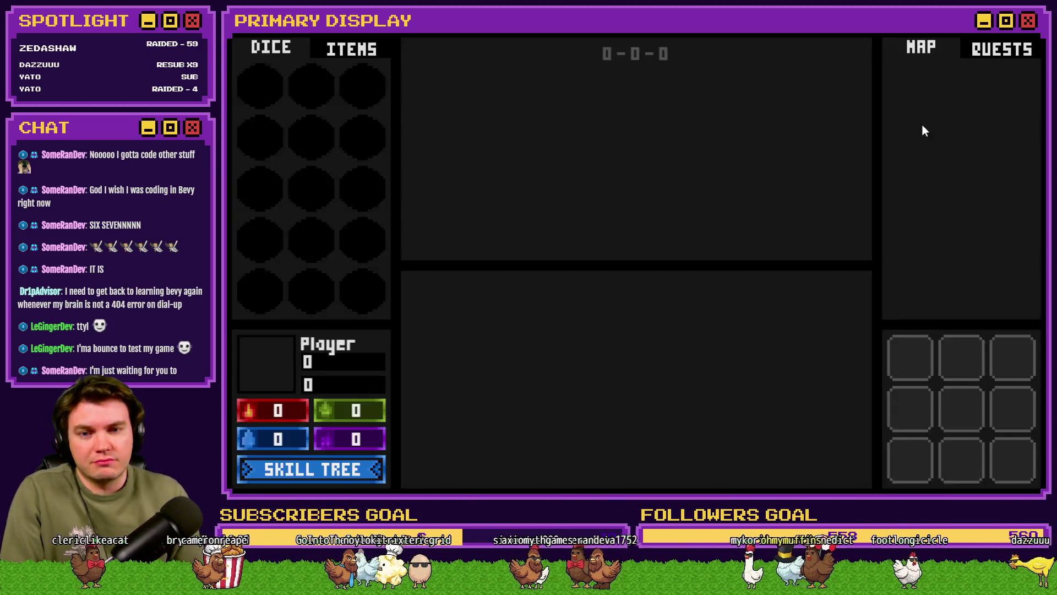
pyautogui.press('r')
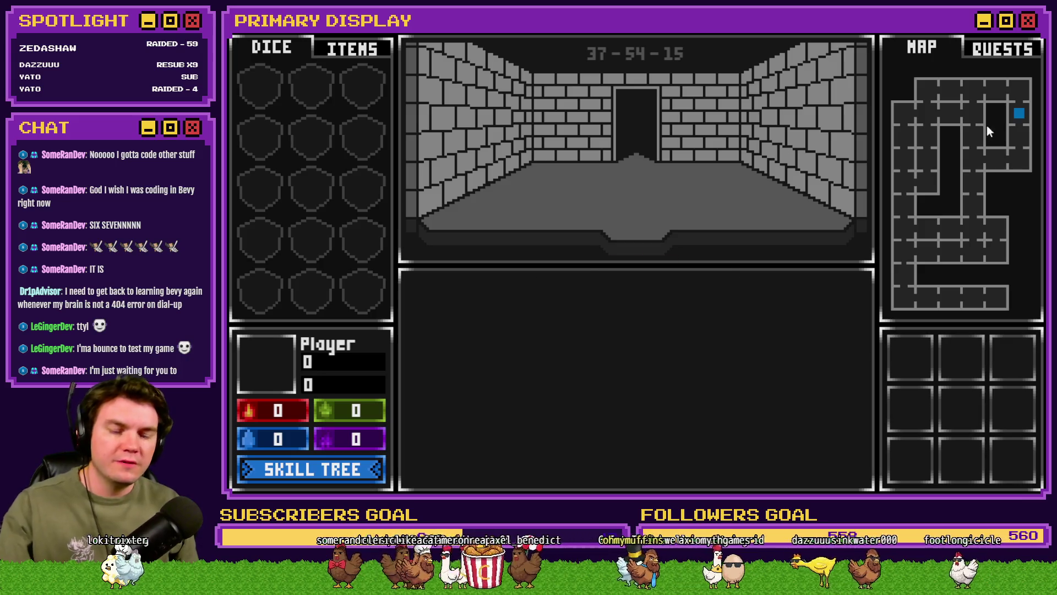
pyautogui.hotkey('alt', 'F4')
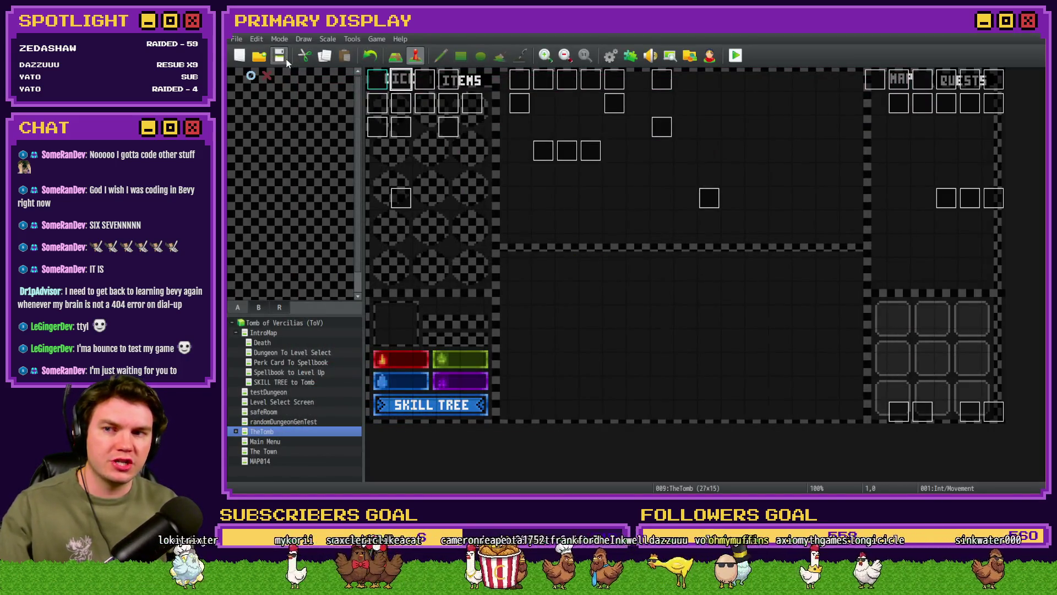